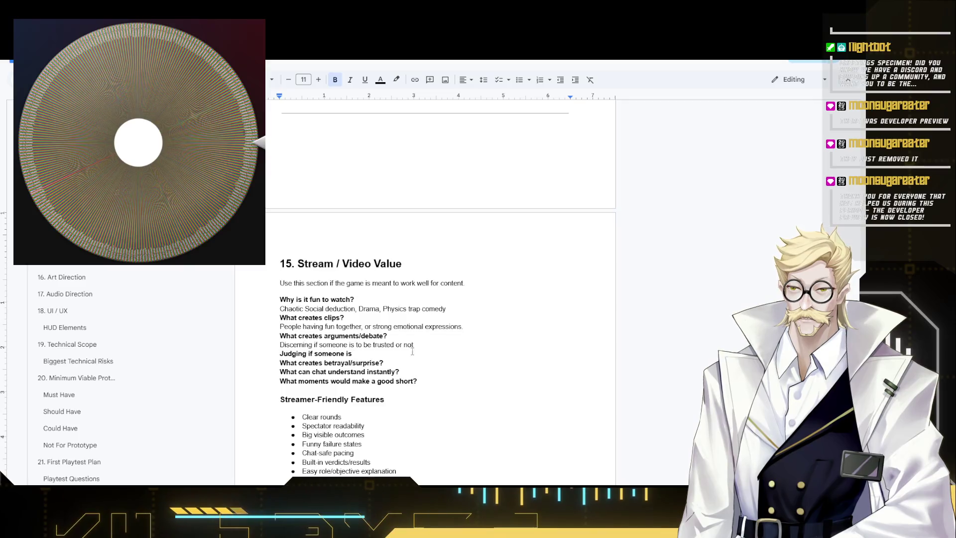
Remove the unfinished 'Judging if someone is' line and answer the betrayal question in non-bold text.
{"action": "key", "text": "shift+Home"}
{"action": "key", "text": "BackSpace"}
{"action": "key", "text": "BackSpace"}
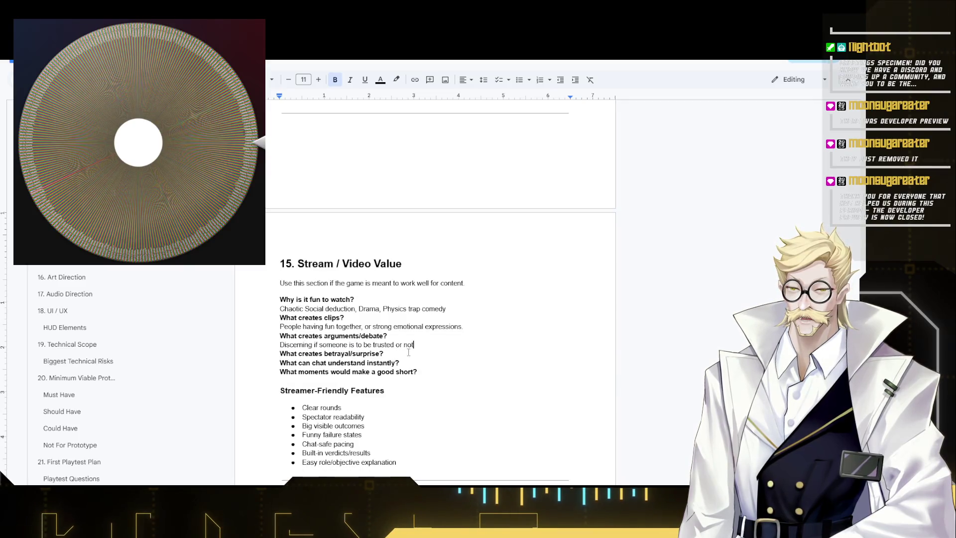
{"action": "key", "text": "Return"}
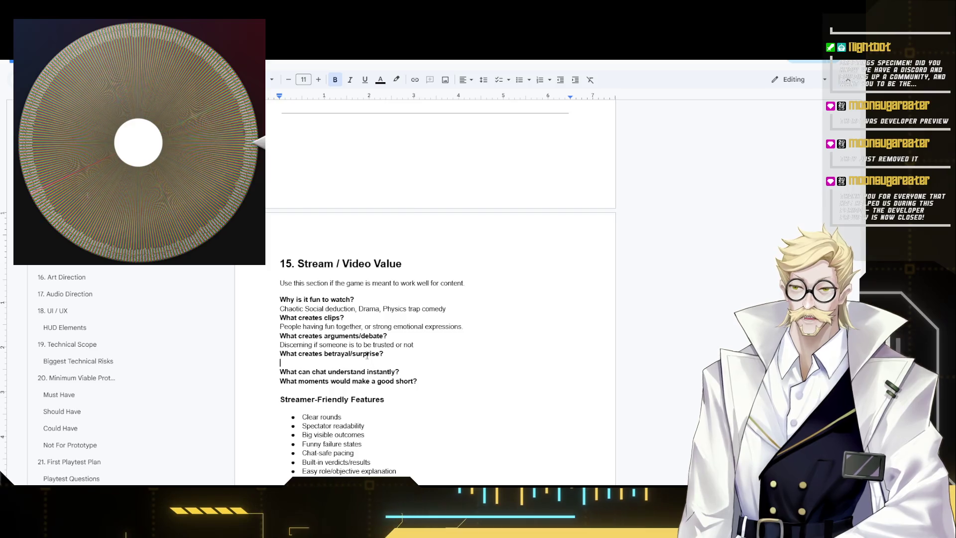
{"action": "key", "text": "ctrl+b"}
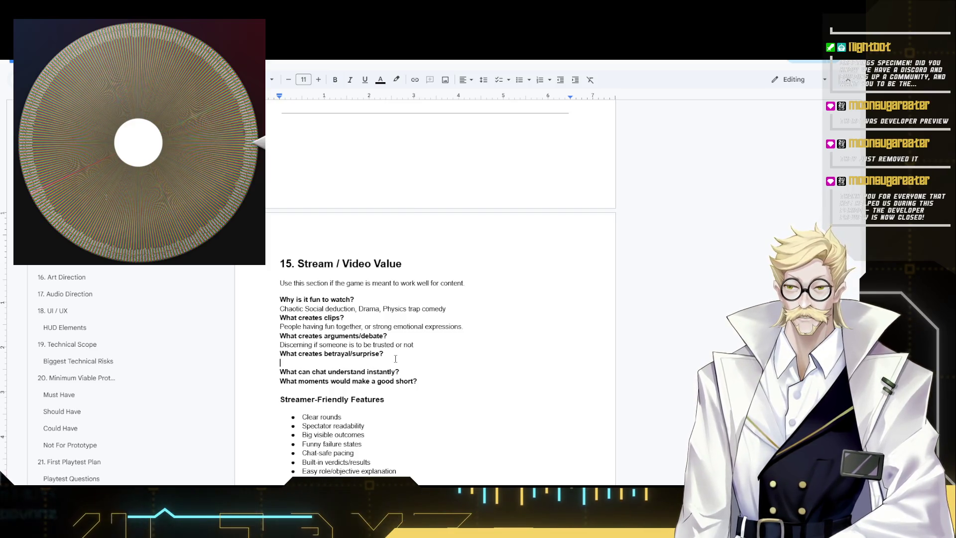
{"action": "type", "text": "Traitor"}
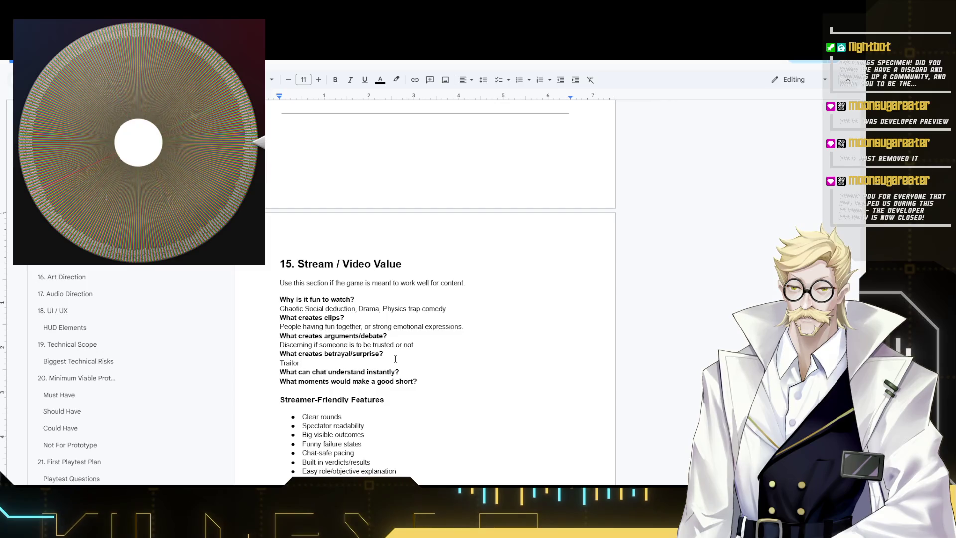
{"action": "type", "text": "ng to be "}
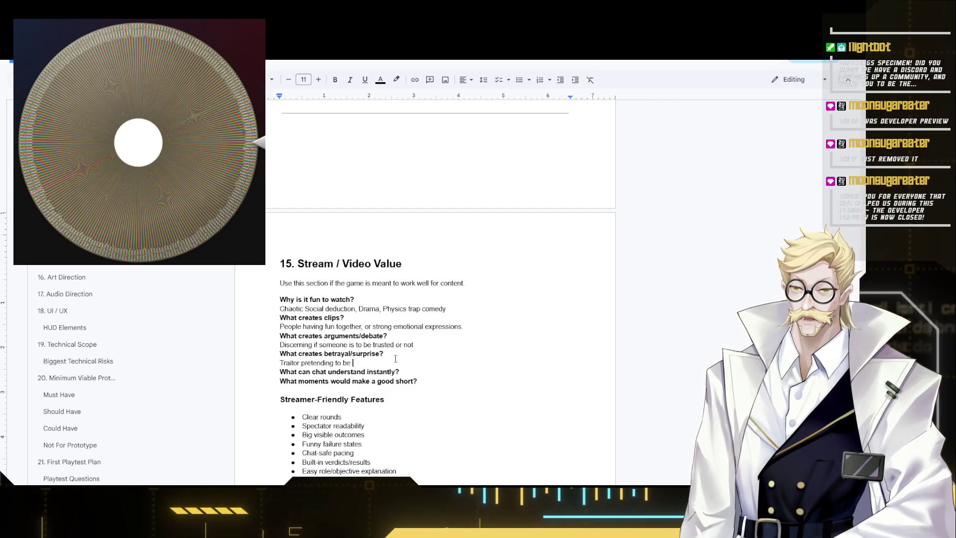
{"action": "type", "text": "innocent"}
{"action": "key", "text": "Down"}
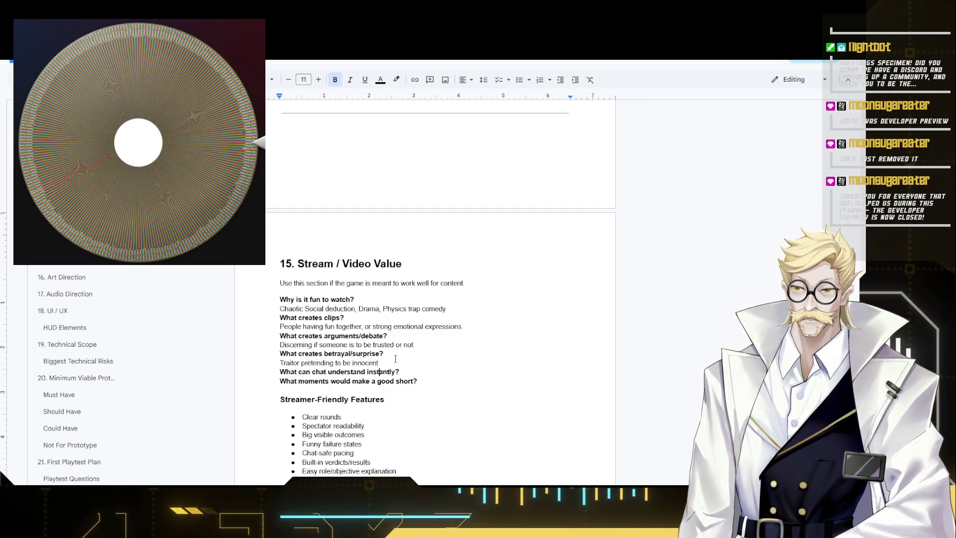
Answer the chat-understanding question: 'Familiar game type, social deduction with a little twist'.
{"action": "key", "text": "Return"}
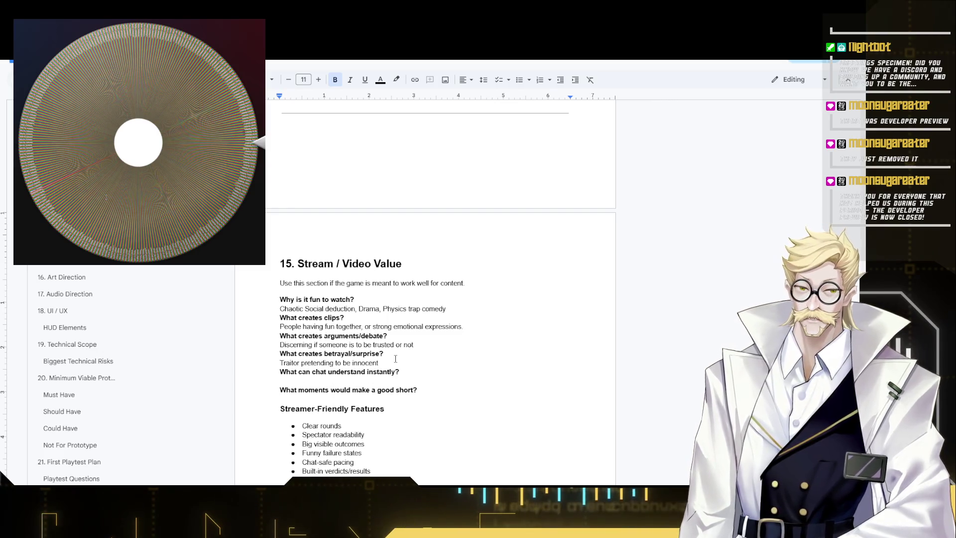
{"action": "key", "text": "ctrl+b"}
{"action": "type", "text": "Fami"}
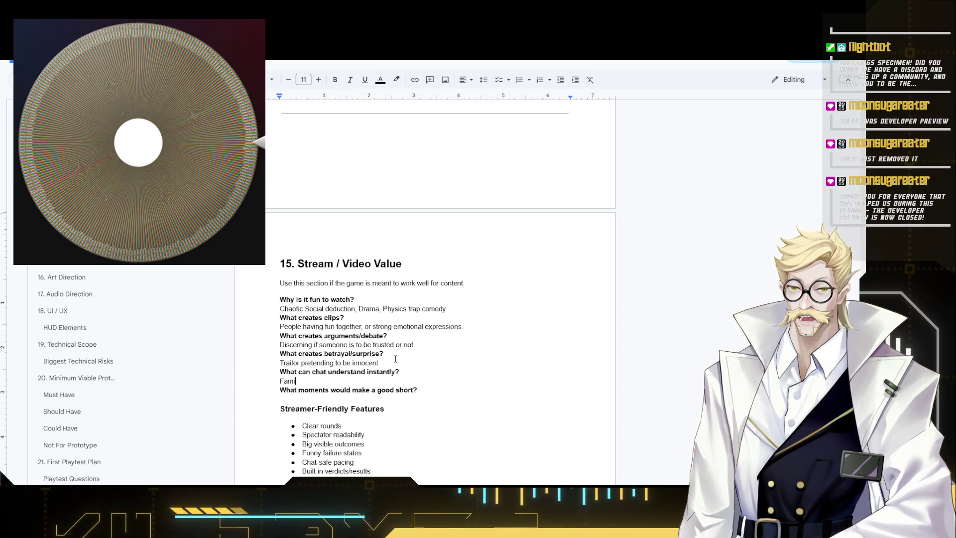
{"action": "type", "text": "liar game type"}
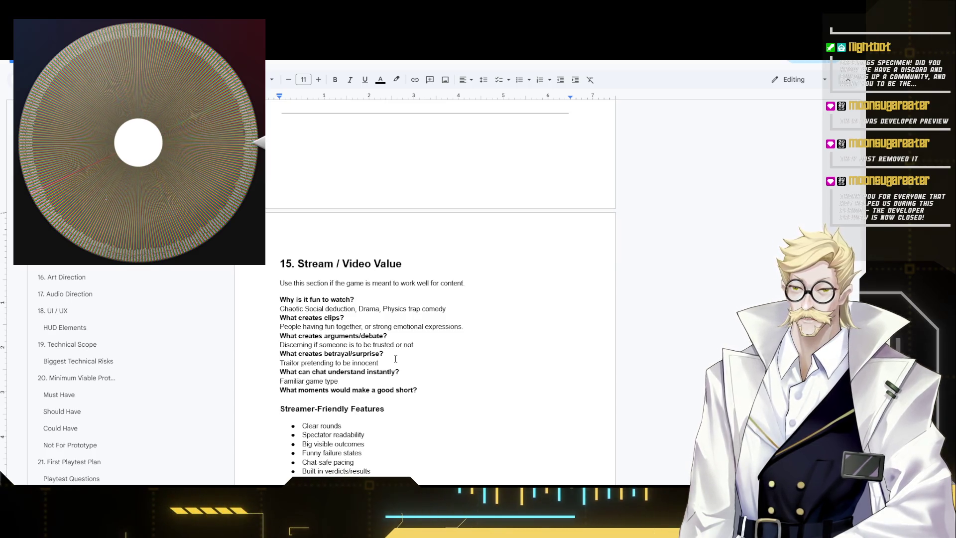
{"action": "type", "text": ", social dedu"}
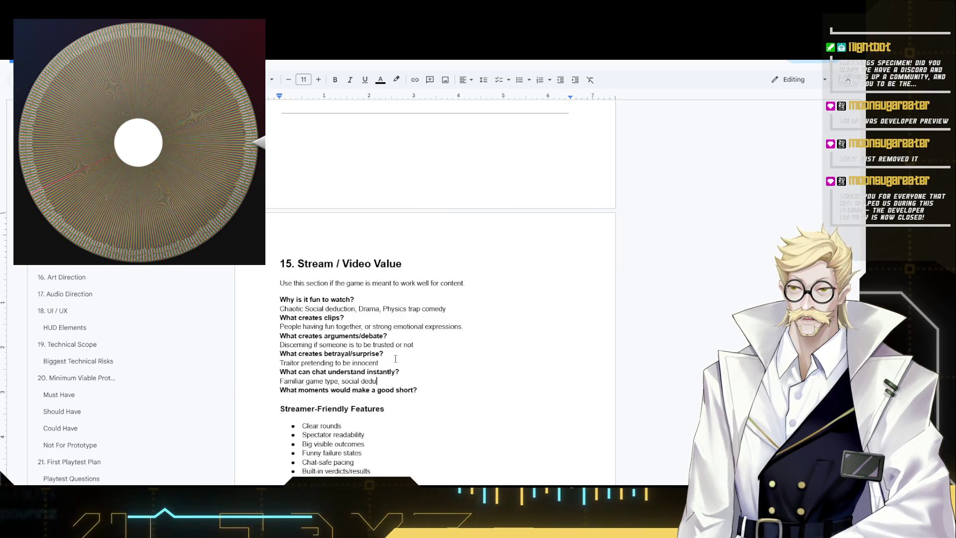
{"action": "type", "text": "cation wi"}
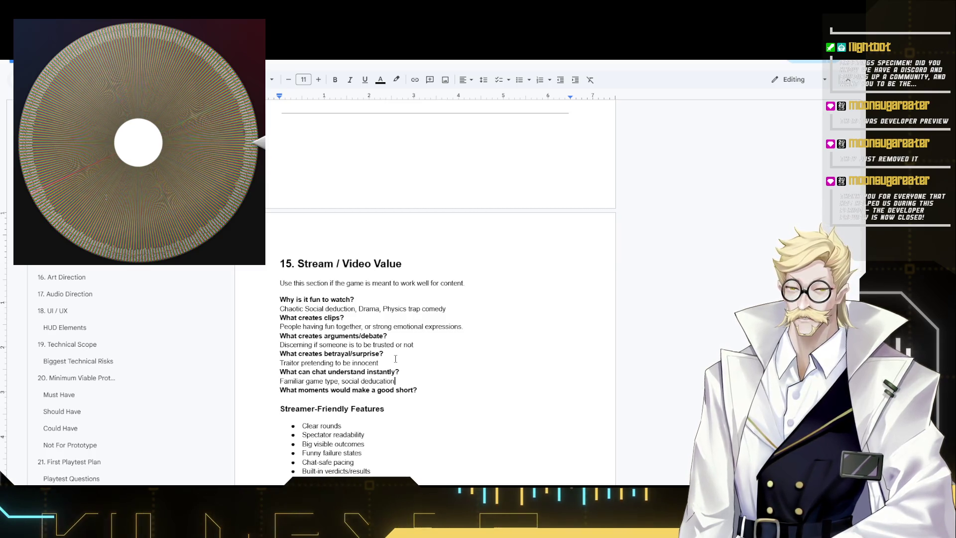
{"action": "double_click", "coordinate": [378, 382]}
{"action": "type", "text": "dedu"}
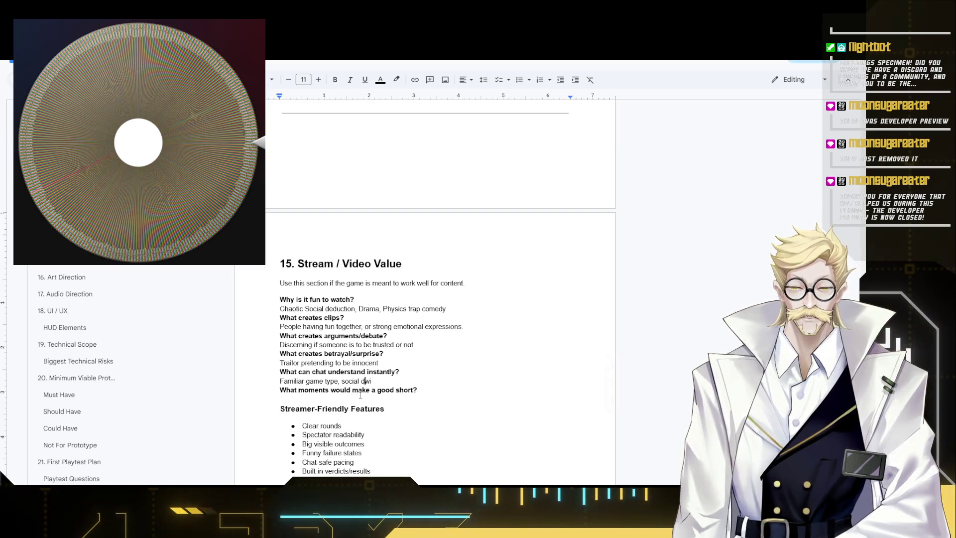
{"action": "key", "text": "Delete"}
{"action": "key", "text": "Delete"}
{"action": "type", "text": "ction"}
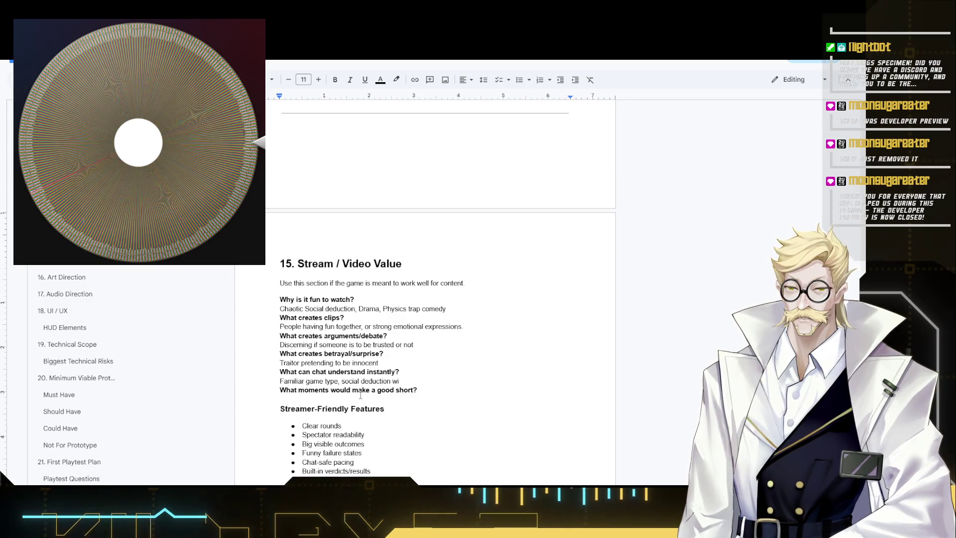
{"action": "type", "text": " with"}
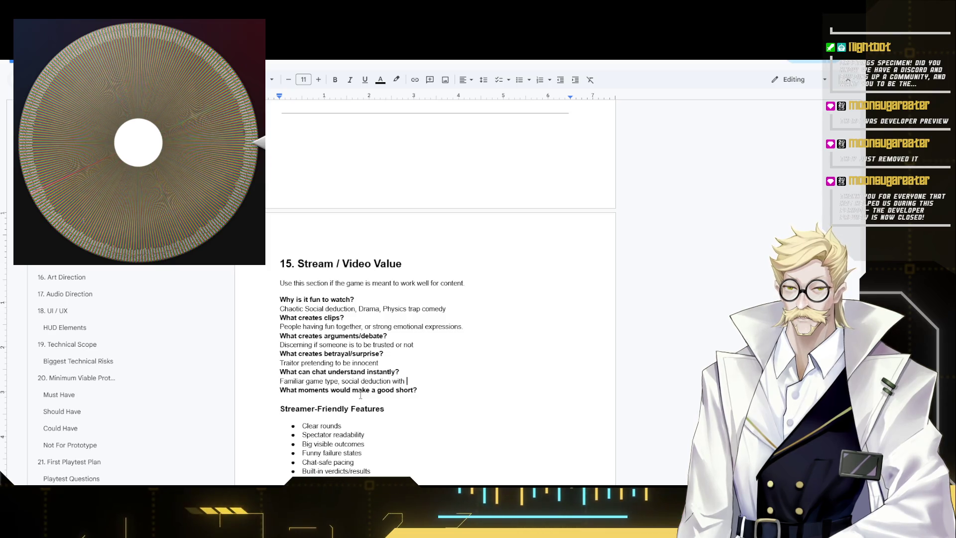
{"action": "type", "text": " a little twist"}
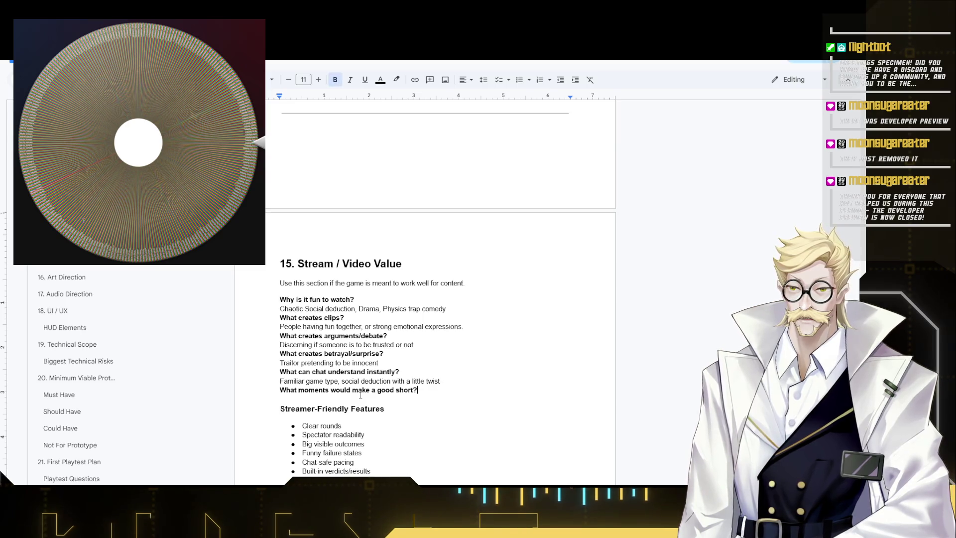
{"action": "key", "text": "Return"}
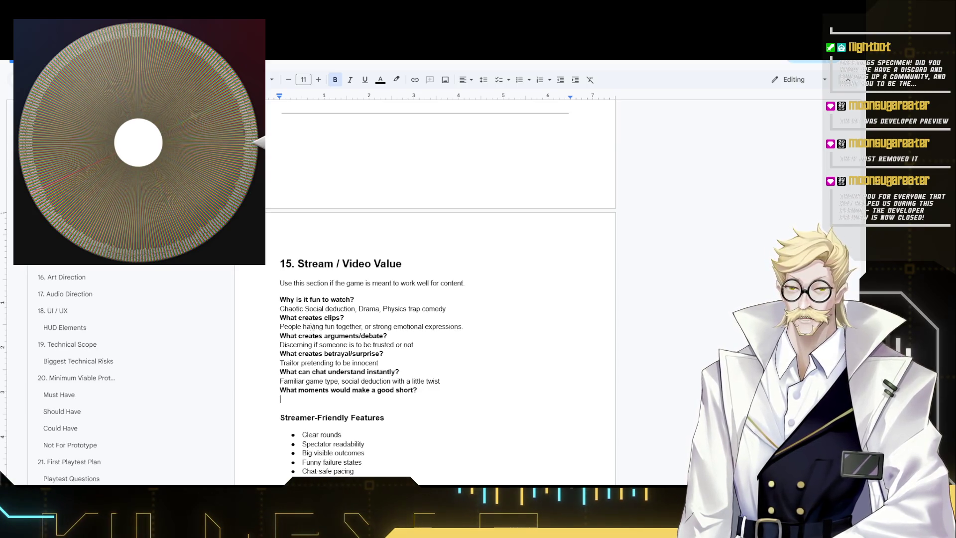
Answer the good-short question: 'Silly physics jank, Dramatic deaths to traps, Betrayal/drama'.
{"action": "triple_click", "coordinate": [312, 326]}
{"action": "left_click", "coordinate": [336, 401]}
{"action": "type", "text": "Crazy"}
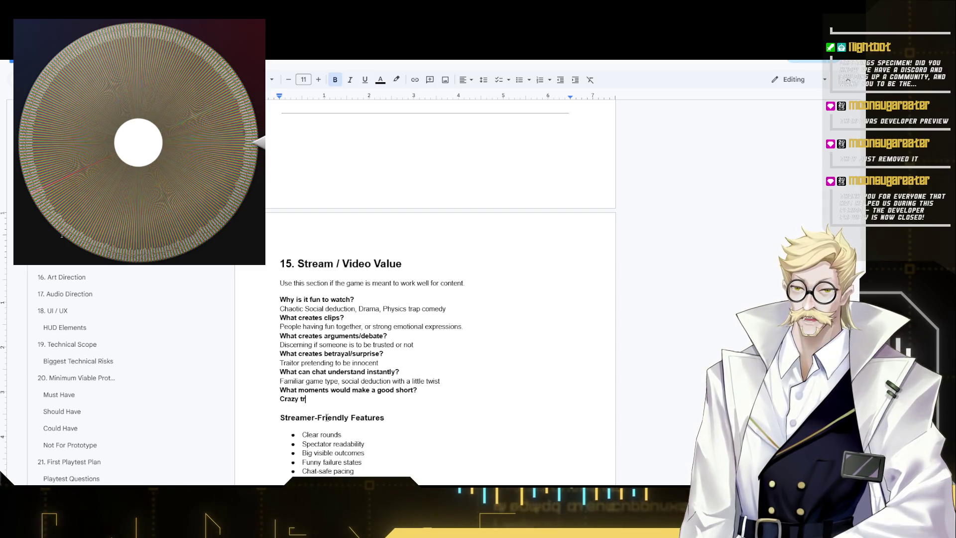
{"action": "type", "text": "traps,"}
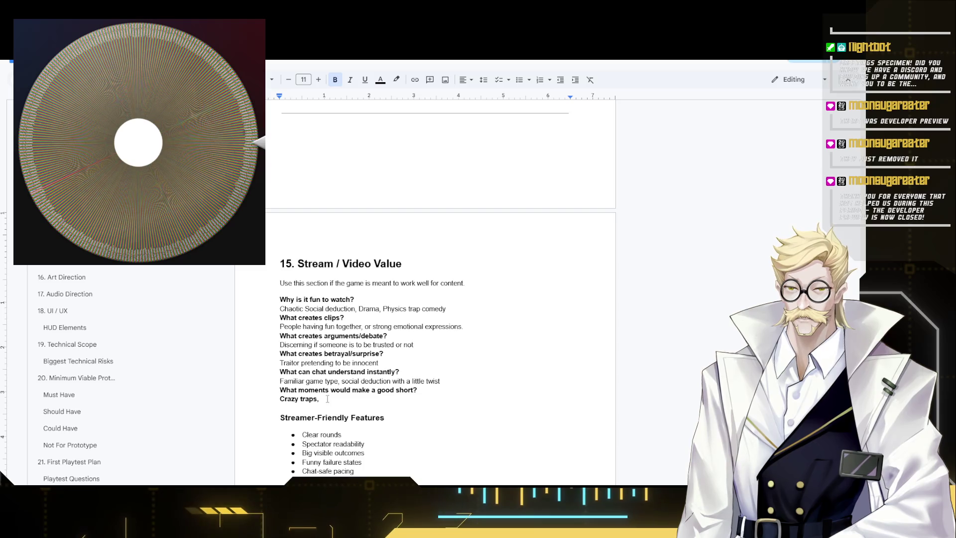
{"action": "left_click_drag", "start_coordinate": [350, 402], "coordinate": [277, 401]}
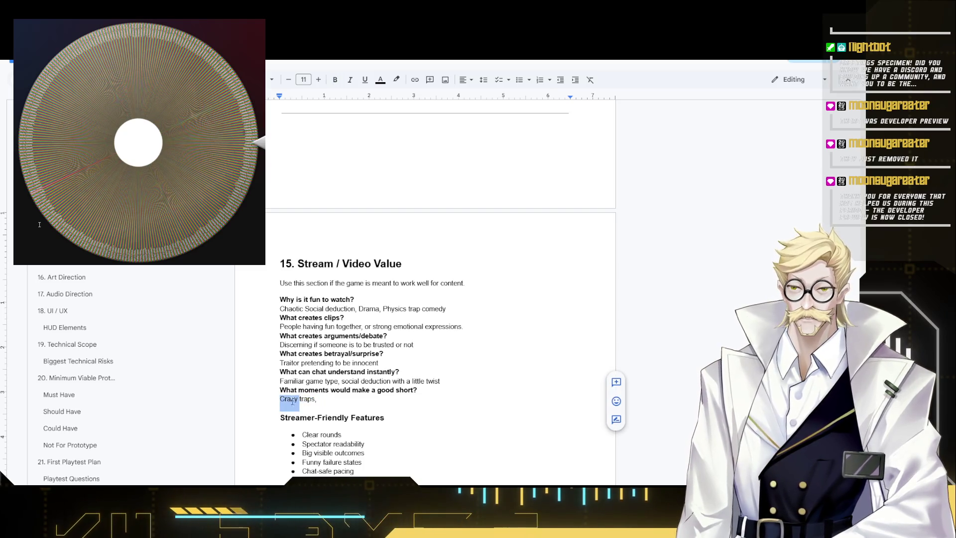
{"action": "type", "text": "Sill"}
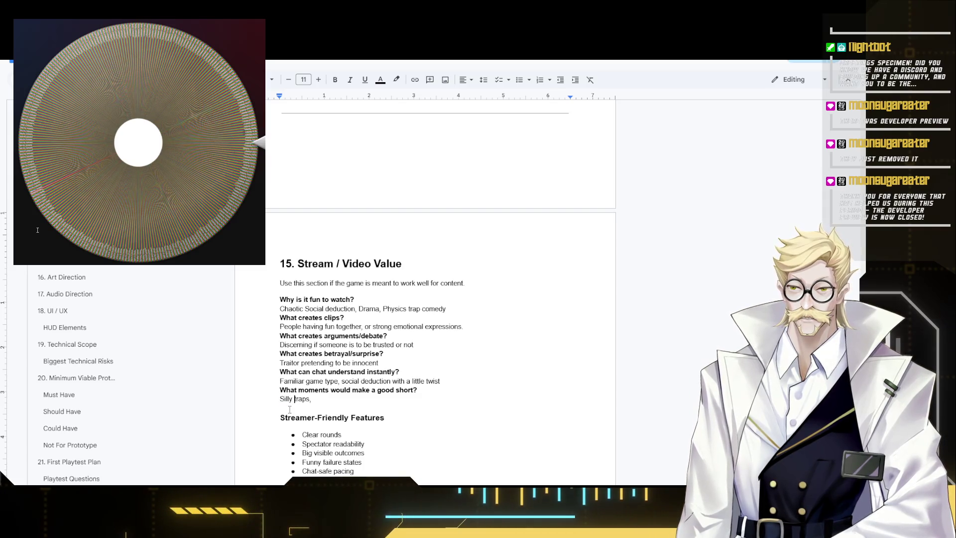
{"action": "type", "text": "ysics c"}
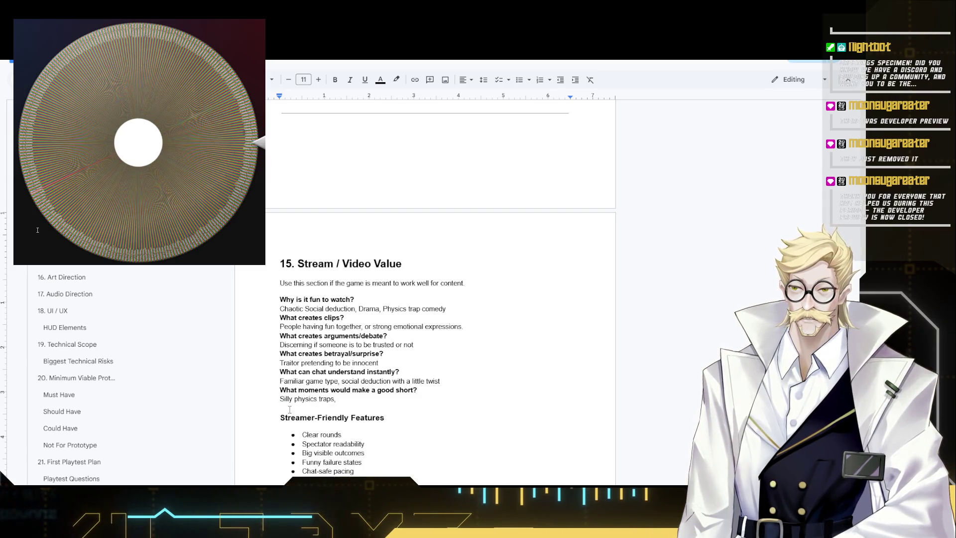
{"action": "key", "text": "BackSpace"}
{"action": "type", "text": "a"}
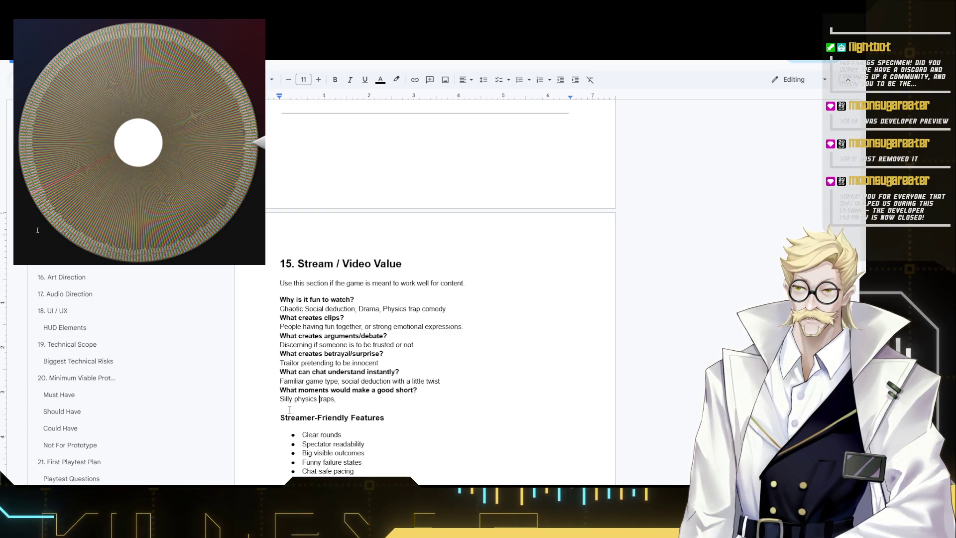
{"action": "type", "text": "jank"}
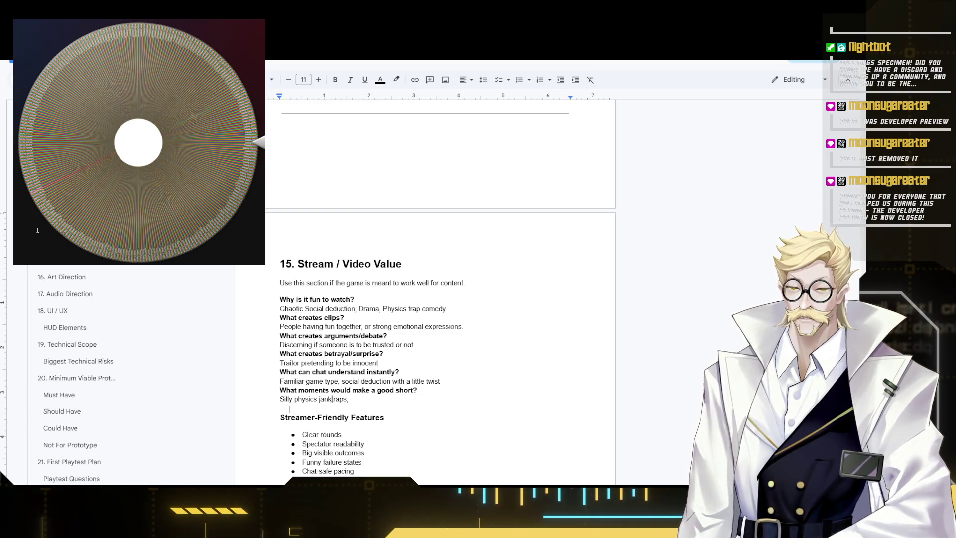
{"action": "type", "text": ", t"}
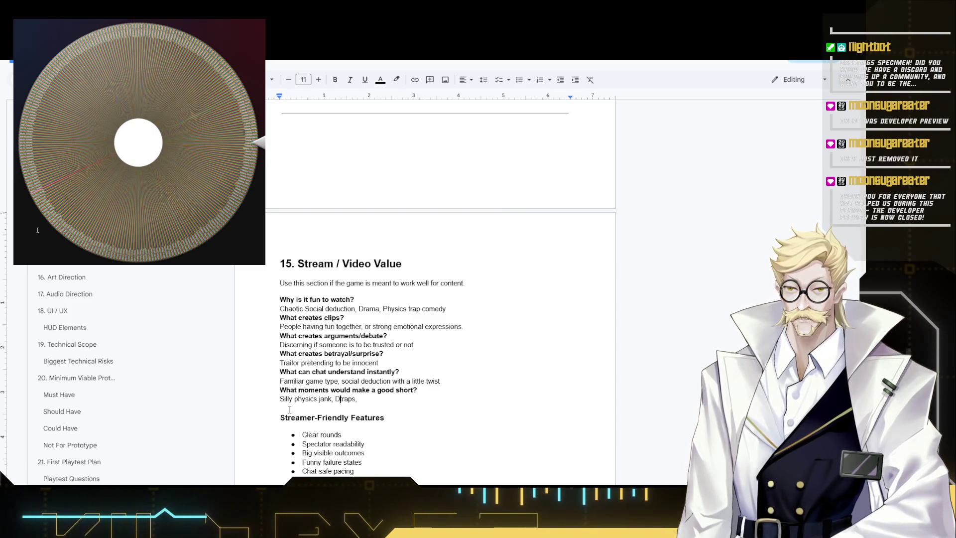
{"action": "key", "text": "BackSpace"}
{"action": "type", "text": "Dramatic "}
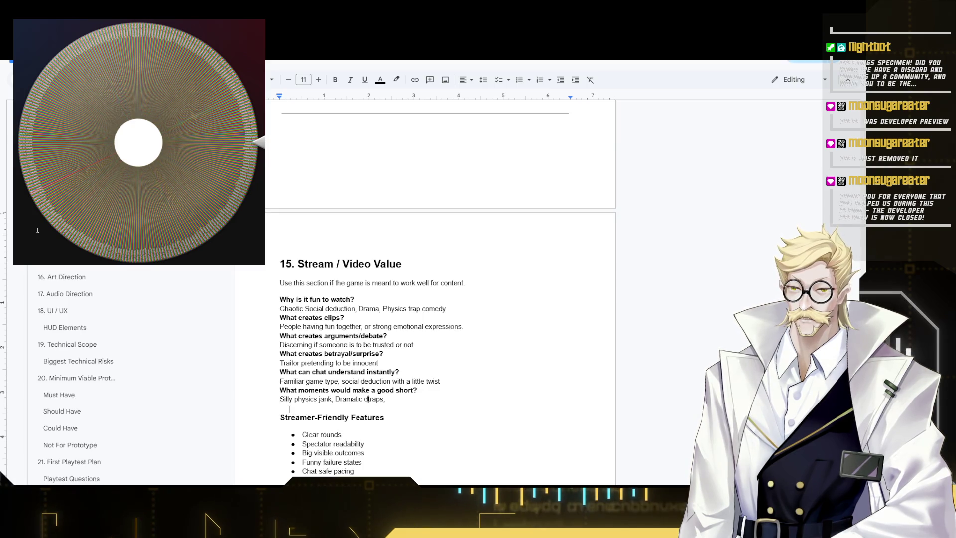
{"action": "type", "text": "deaths to t"}
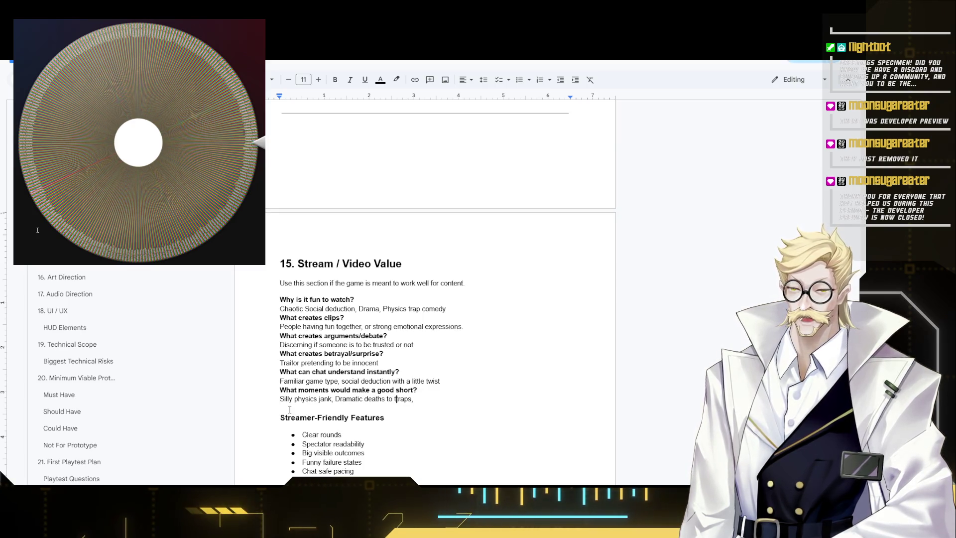
{"action": "key", "text": "End"}
{"action": "type", "text": "Bet"}
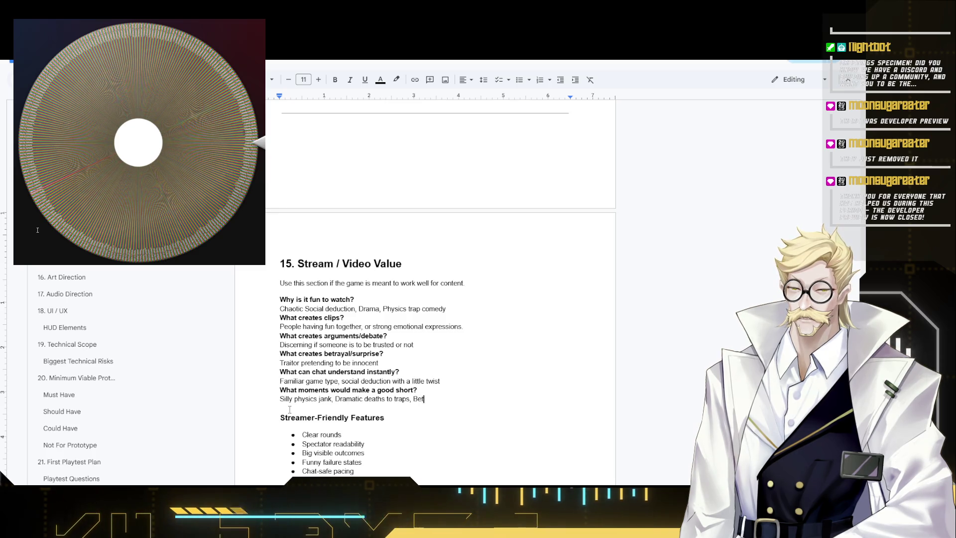
{"action": "type", "text": "ray"}
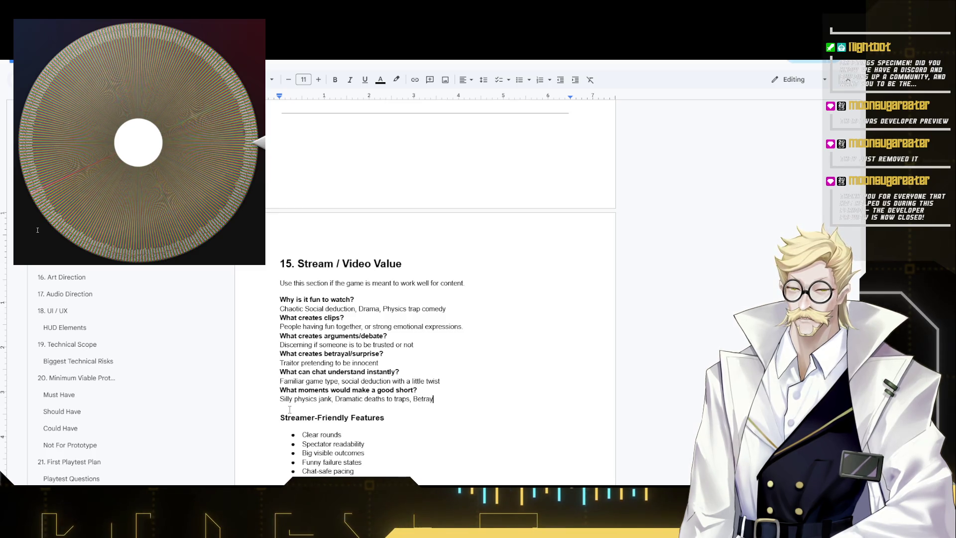
{"action": "type", "text": "al/dr"}
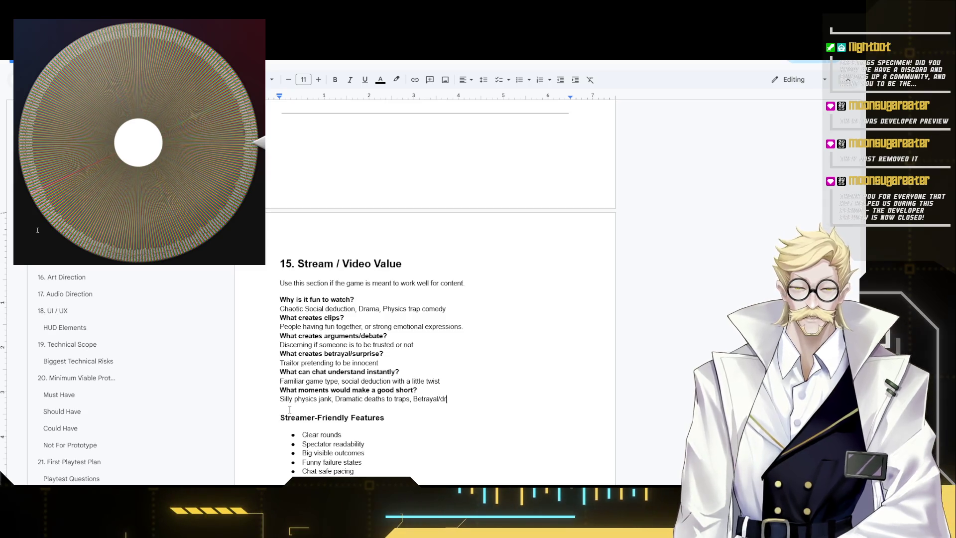
{"action": "type", "text": "ama"}
{"action": "scroll", "coordinate": [296, 403], "scroll_direction": "down", "scroll_amount": 2}
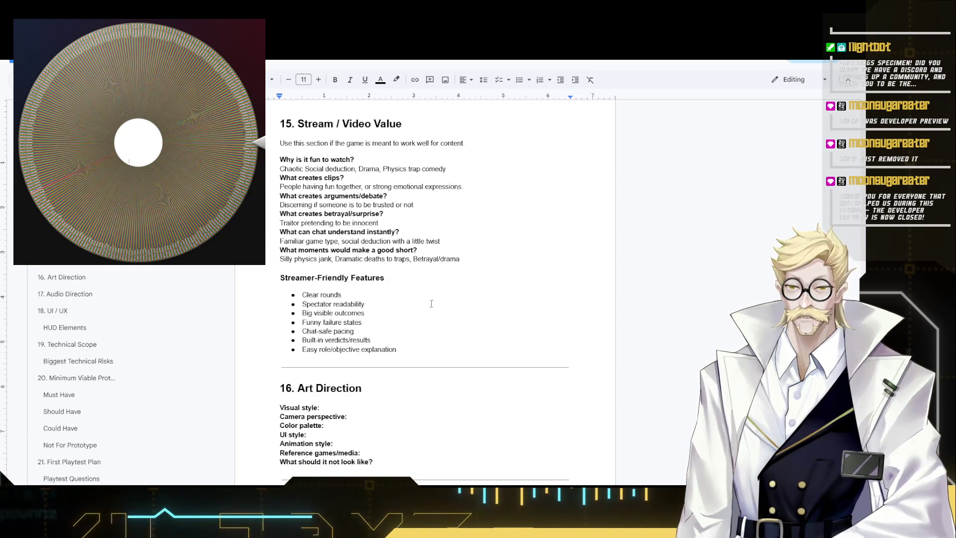
{"action": "scroll", "coordinate": [375, 214], "scroll_direction": "down", "scroll_amount": 1}
{"action": "scroll", "coordinate": [375, 214], "scroll_direction": "down", "scroll_amount": 1}
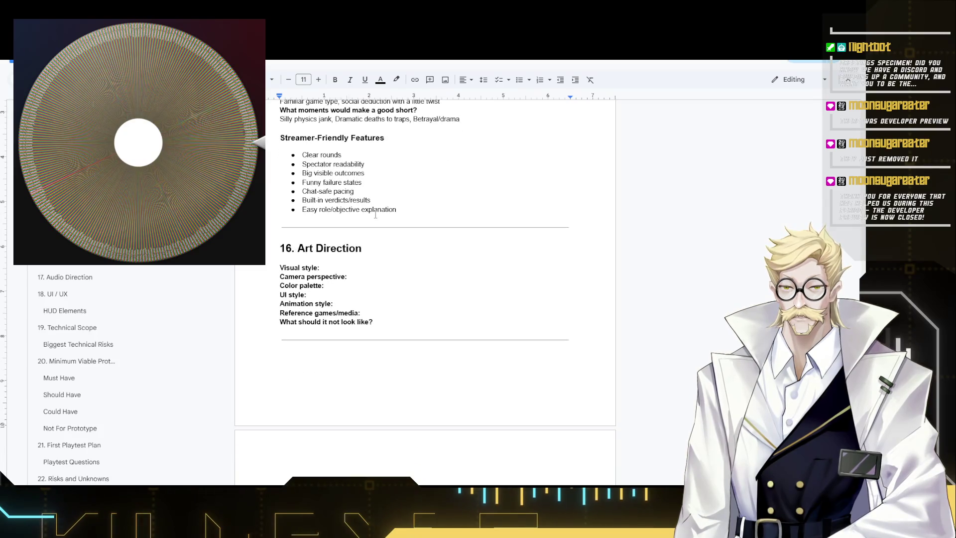
{"action": "scroll", "coordinate": [375, 214], "scroll_direction": "up", "scroll_amount": 1}
{"action": "left_click", "coordinate": [343, 224]}
{"action": "left_click", "coordinate": [370, 234]}
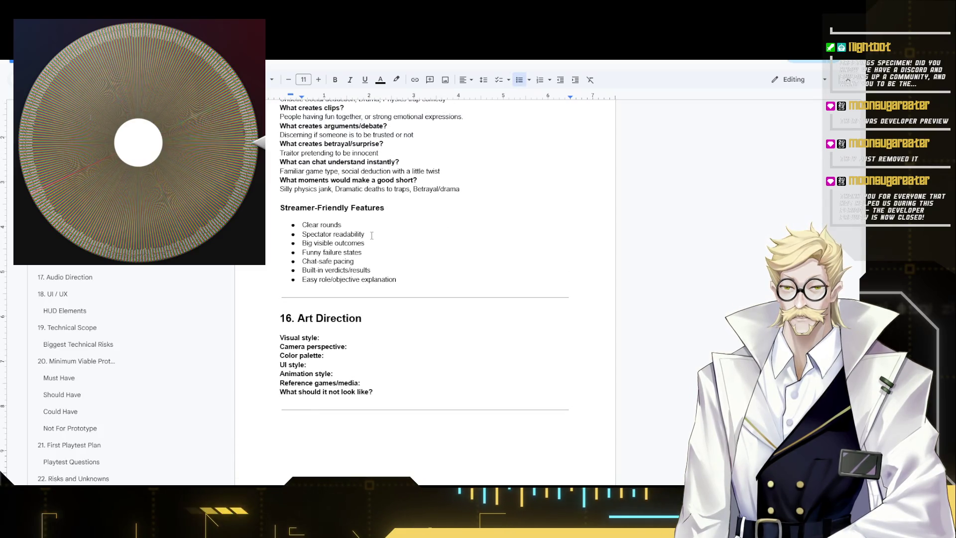
{"action": "left_click", "coordinate": [381, 269]}
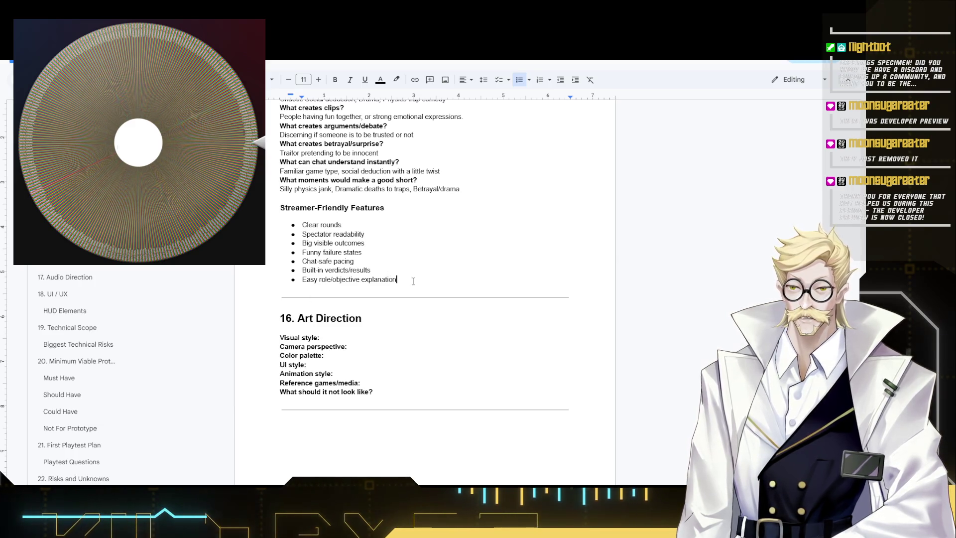
{"action": "left_click_drag", "start_coordinate": [416, 277], "coordinate": [280, 207]}
{"action": "scroll", "coordinate": [523, 330], "scroll_direction": "down", "scroll_amount": 2}
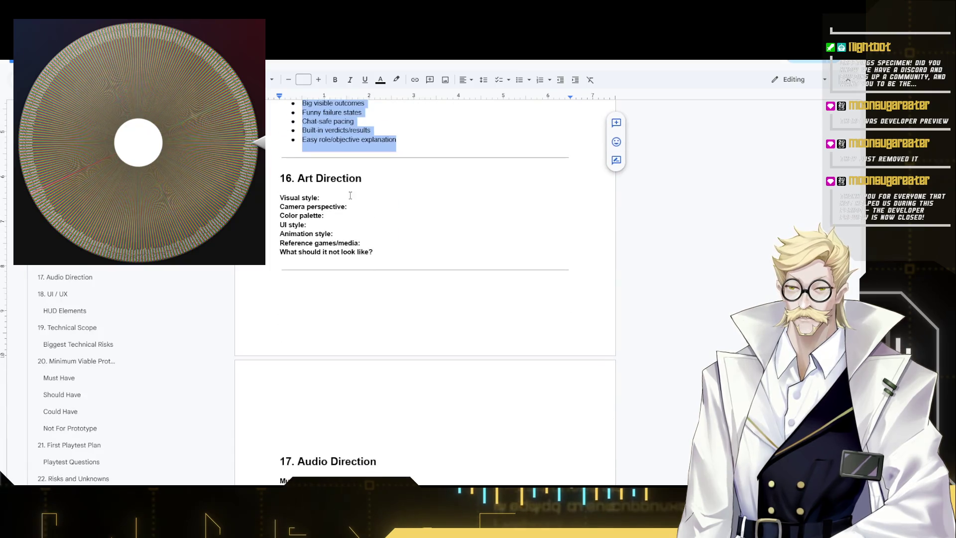
{"action": "left_click", "coordinate": [374, 197]}
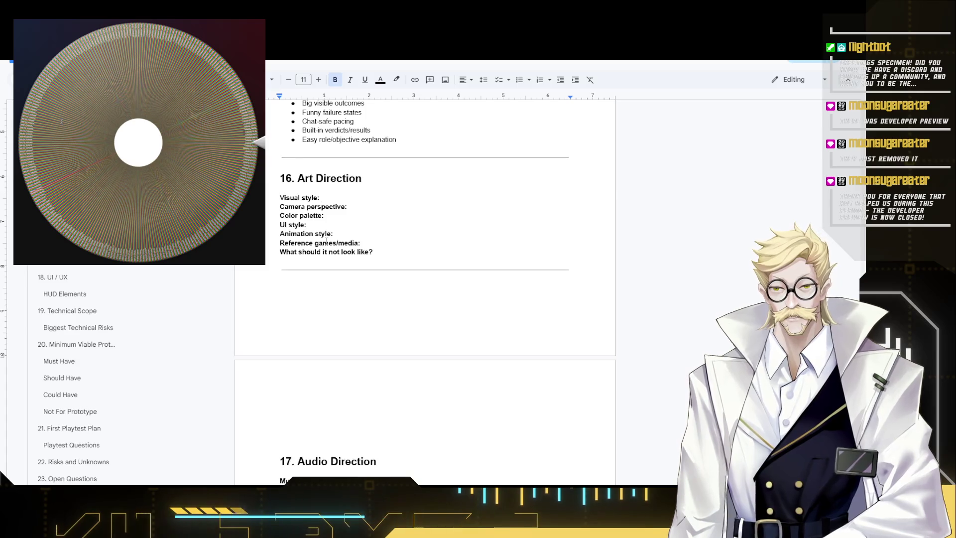
{"action": "type", "text": "Native S"}
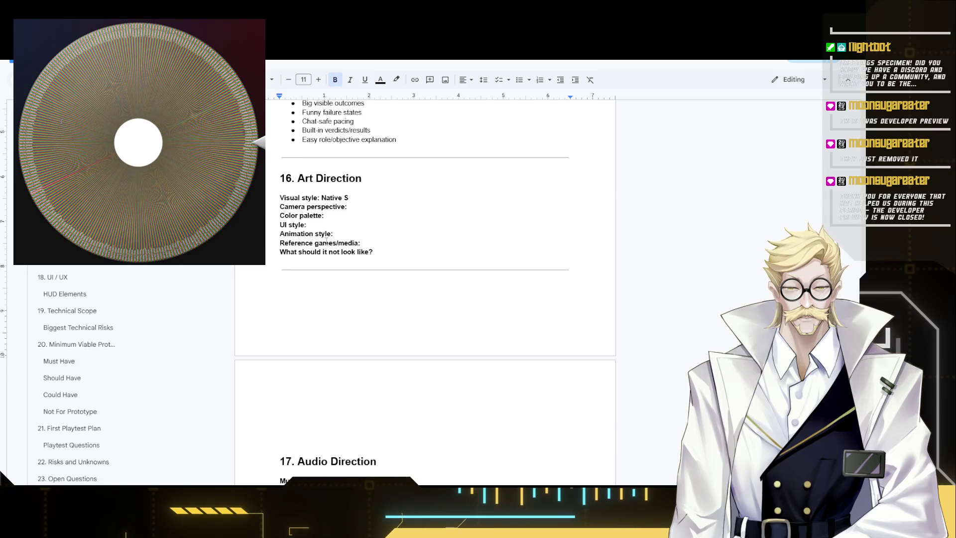
{"action": "type", "text": " ox "}
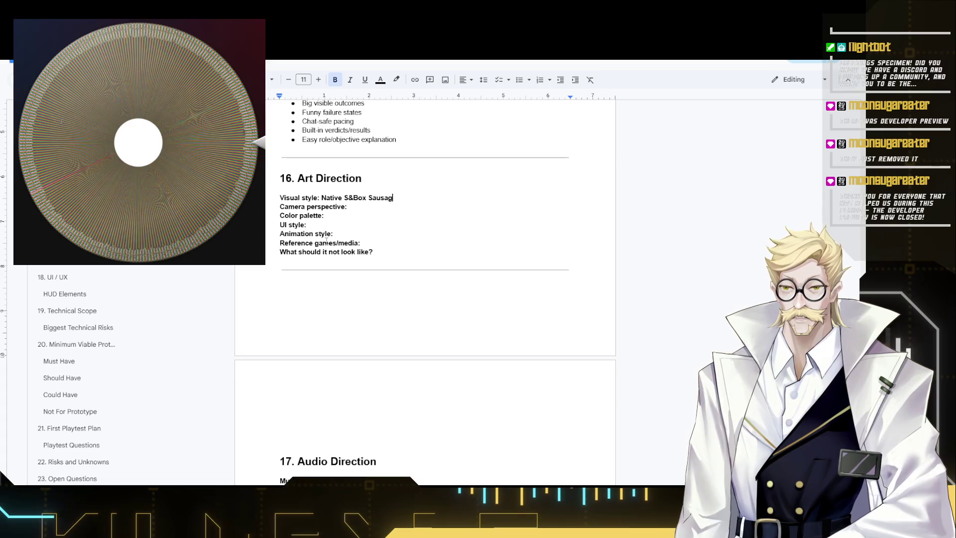
{"action": "type", "text": "le"}
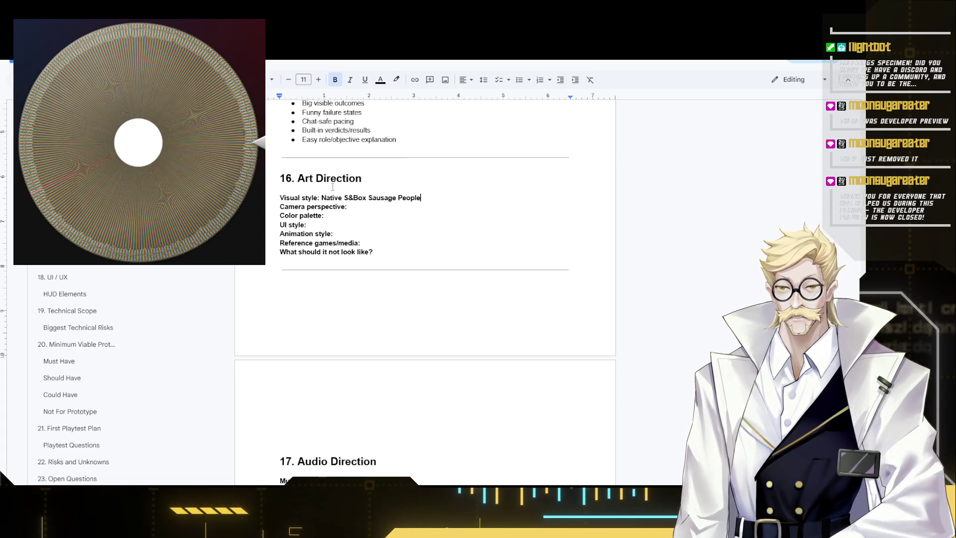
Set visual style to non-bold 'Native S&Box Sausage People' and camera perspective to 'FPS'.
{"action": "left_click", "coordinate": [322, 198], "text": "shift"}
{"action": "key", "text": "ctrl+b"}
{"action": "key", "text": "Down"}
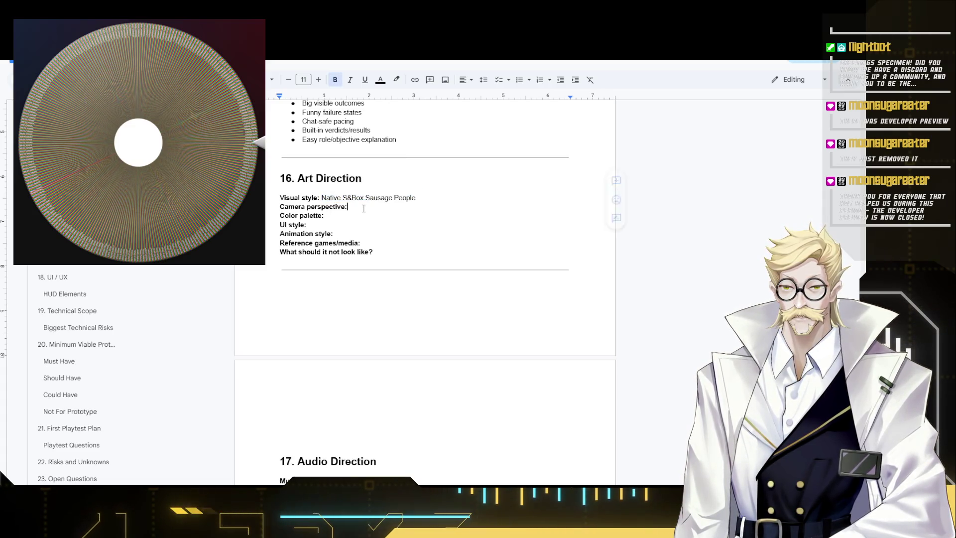
{"action": "type", "text": "FPS"}
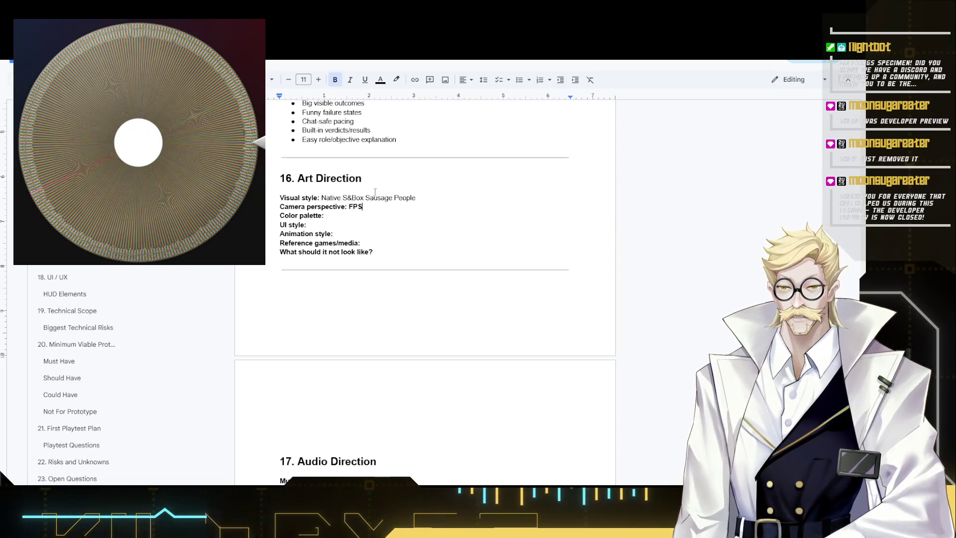
{"action": "left_click", "coordinate": [349, 206], "text": "shift"}
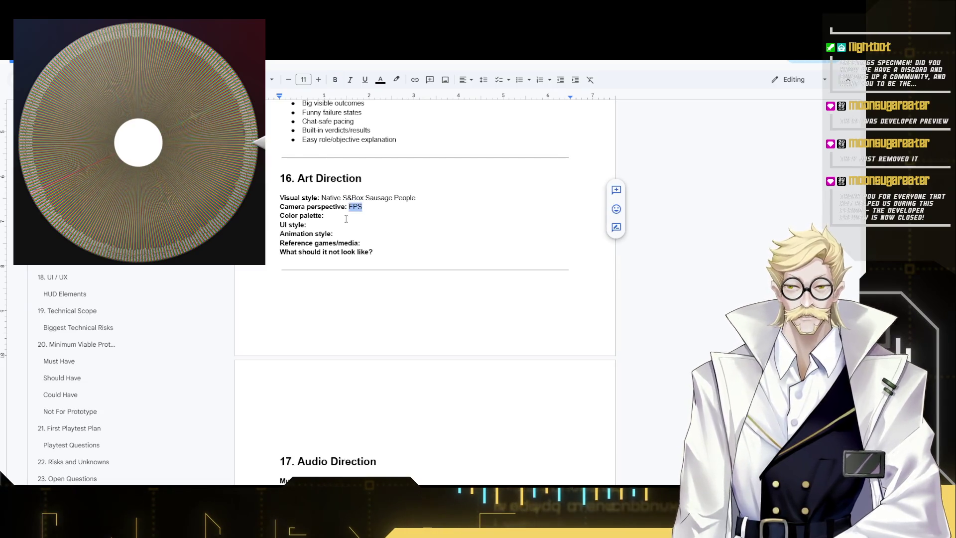
{"action": "key", "text": "ctrl+b"}
{"action": "key", "text": "Down"}
{"action": "key", "text": "Right"}
{"action": "key", "text": "Delete"}
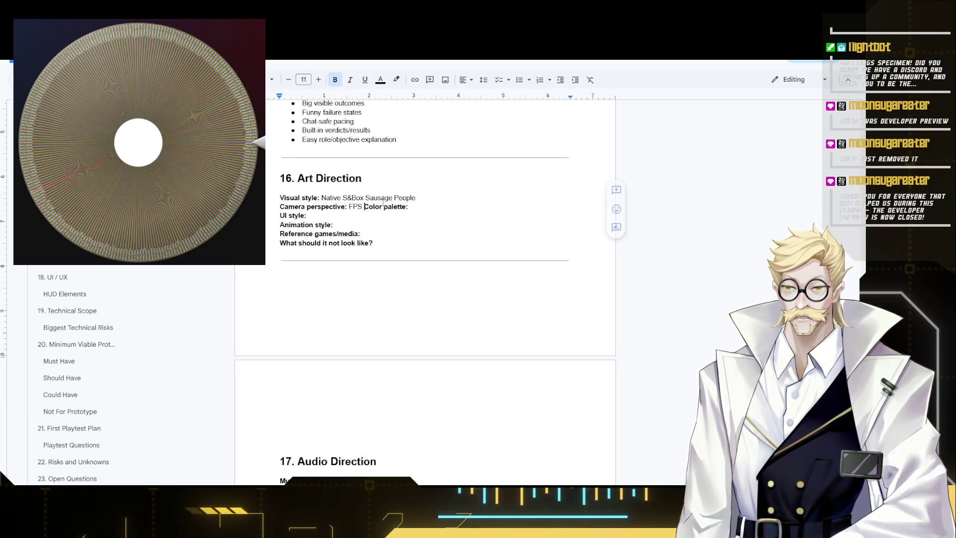
{"action": "key", "text": "Return"}
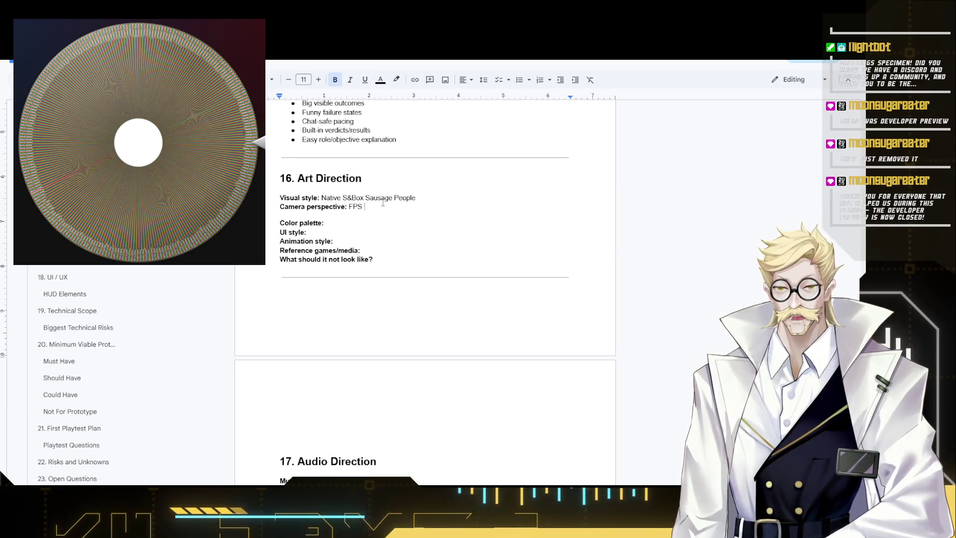
{"action": "type", "text": "to 3rd person on death"}
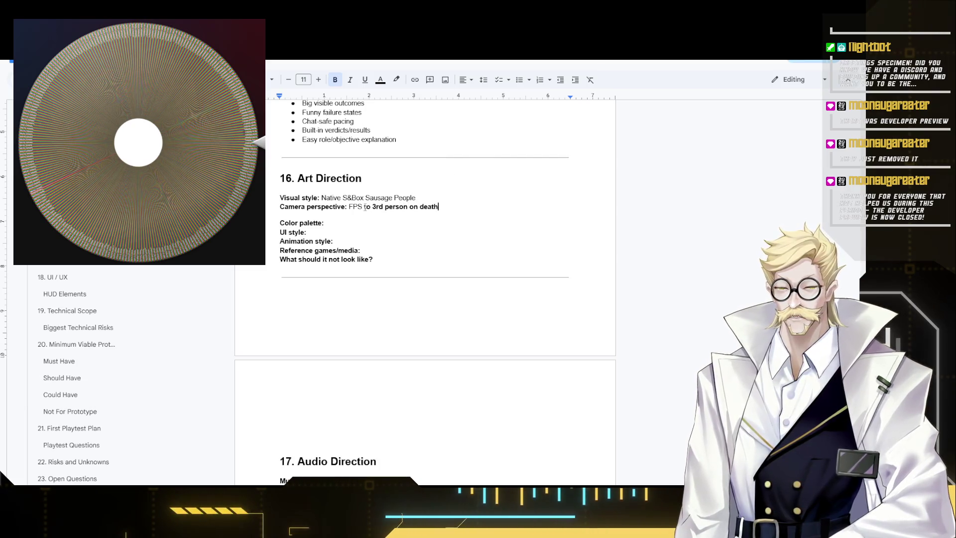
Extend the camera answer to 'FPS to 3rd person on death' and tidy the line breaks above Color palette.
{"action": "left_click_drag", "start_coordinate": [364, 207], "coordinate": [446, 210]}
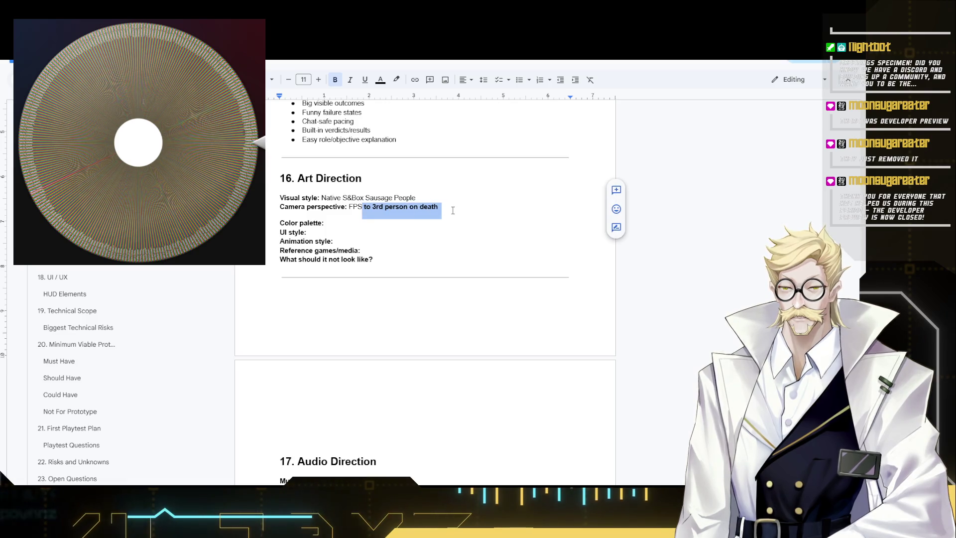
{"action": "key", "text": "Down"}
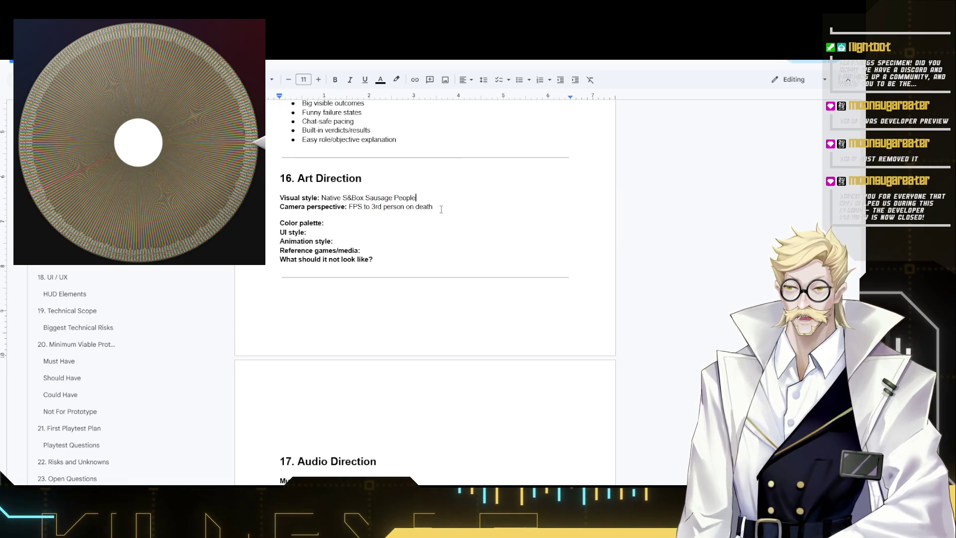
{"action": "left_click", "coordinate": [441, 208]}
{"action": "left_click", "coordinate": [298, 207]}
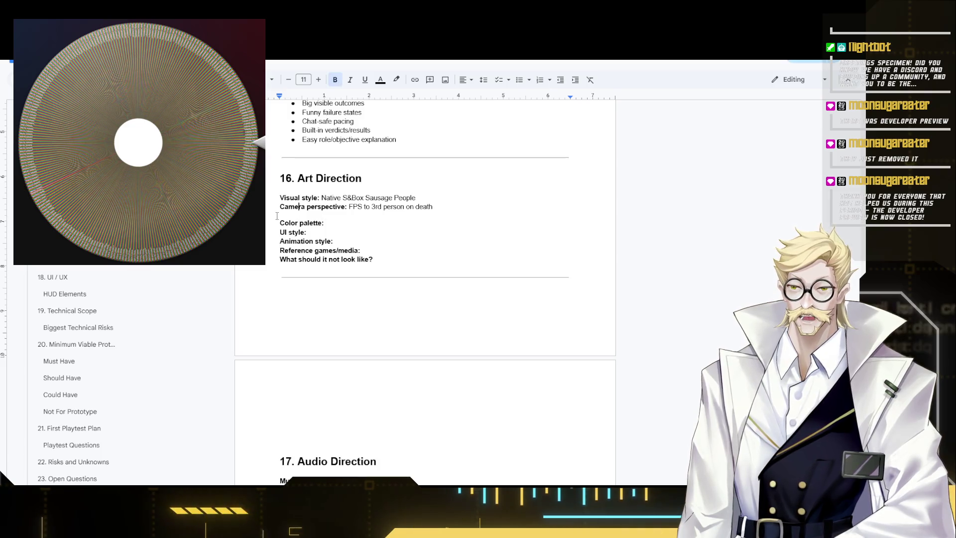
{"action": "key", "text": "Delete"}
{"action": "key", "text": "Delete"}
{"action": "key", "text": "Return"}
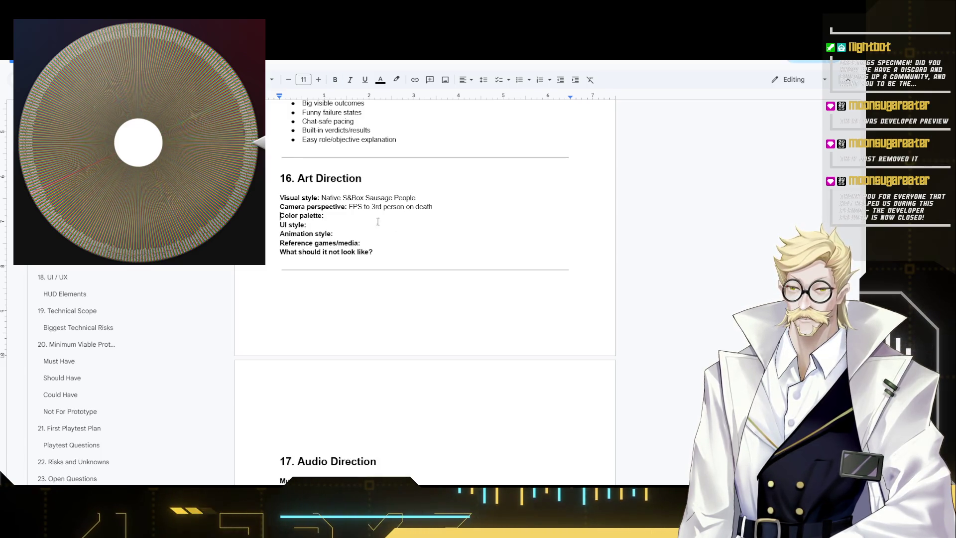
{"action": "left_click", "coordinate": [351, 218]}
{"action": "left_click", "coordinate": [317, 226]}
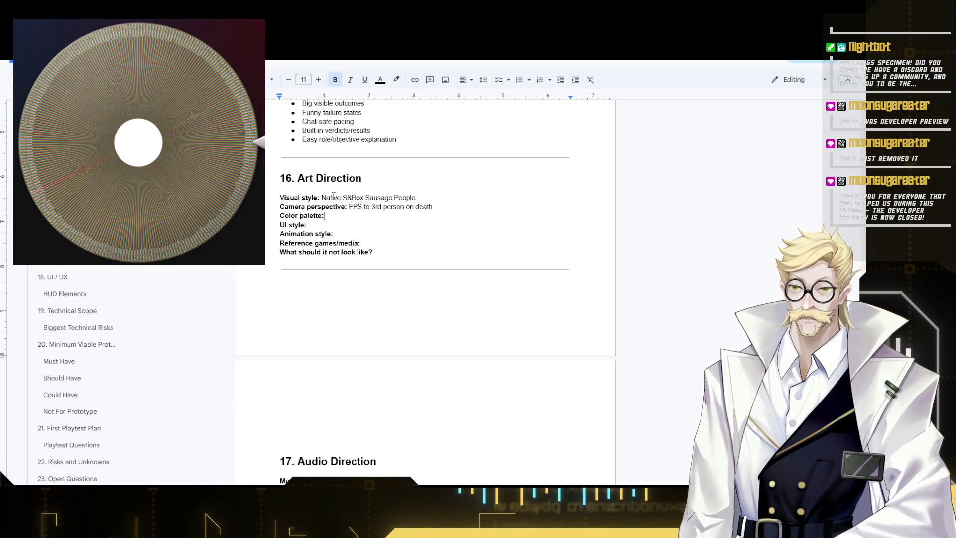
Fill Color palette, UI style and Animation style with 'Native' copied from the visual style answer.
{"action": "double_click", "coordinate": [332, 198]}
{"action": "key", "text": "ctrl+c"}
{"action": "left_click", "coordinate": [336, 218]}
{"action": "key", "text": "BackSpace"}
{"action": "key", "text": "ctrl+v"}
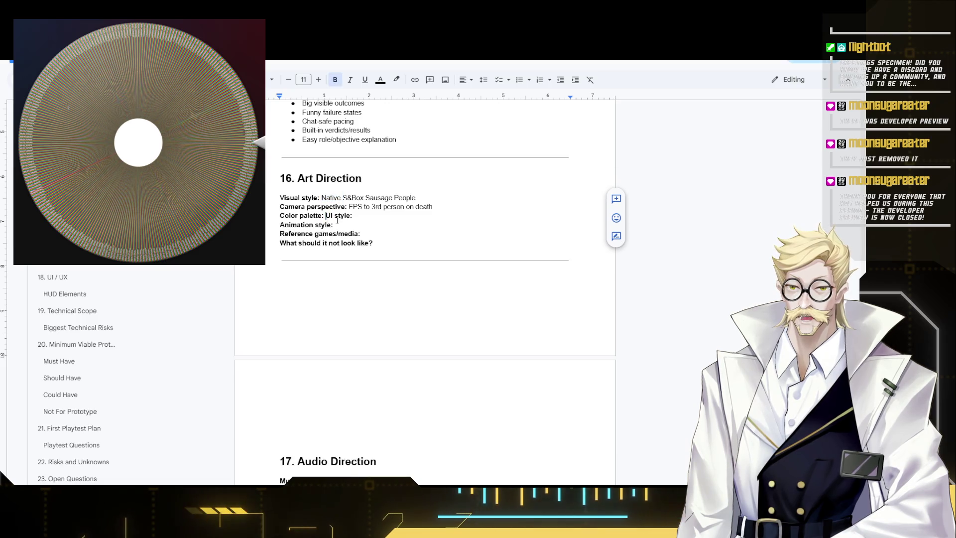
{"action": "key", "text": "Return"}
{"action": "key", "text": "Return"}
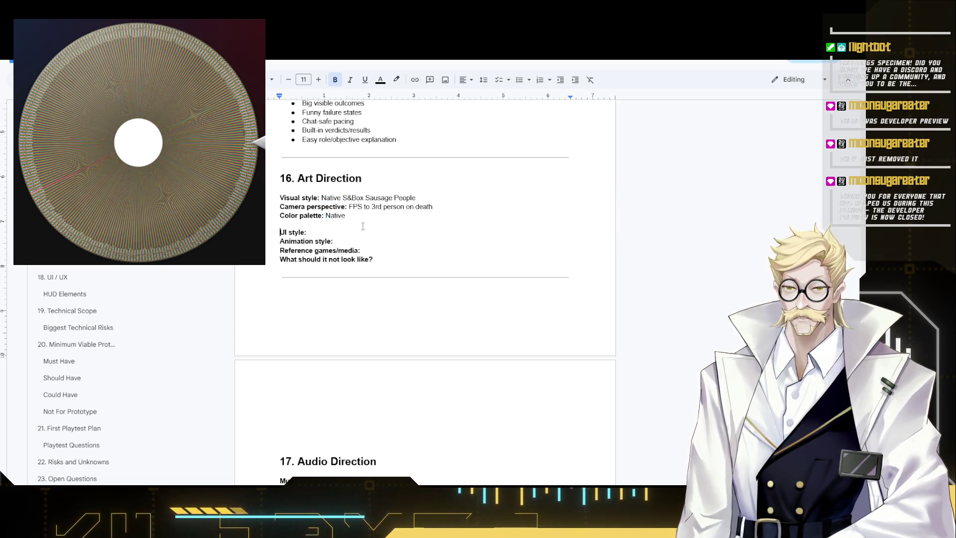
{"action": "key", "text": "Up"}
{"action": "key", "text": "Up"}
{"action": "key", "text": "ctrl+Left"}
{"action": "key", "text": "Down"}
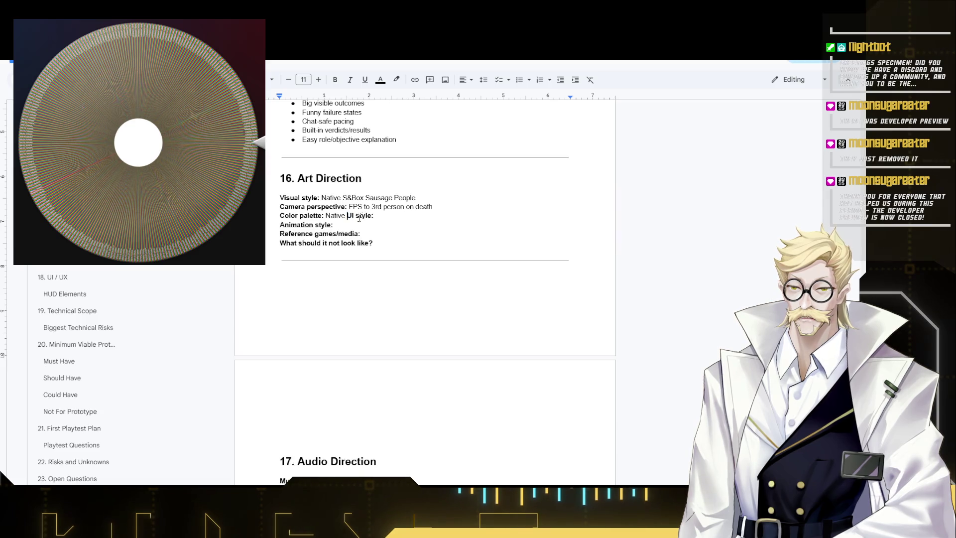
{"action": "key", "text": "BackSpace"}
{"action": "key", "text": "Down"}
{"action": "key", "text": "ctrl+v"}
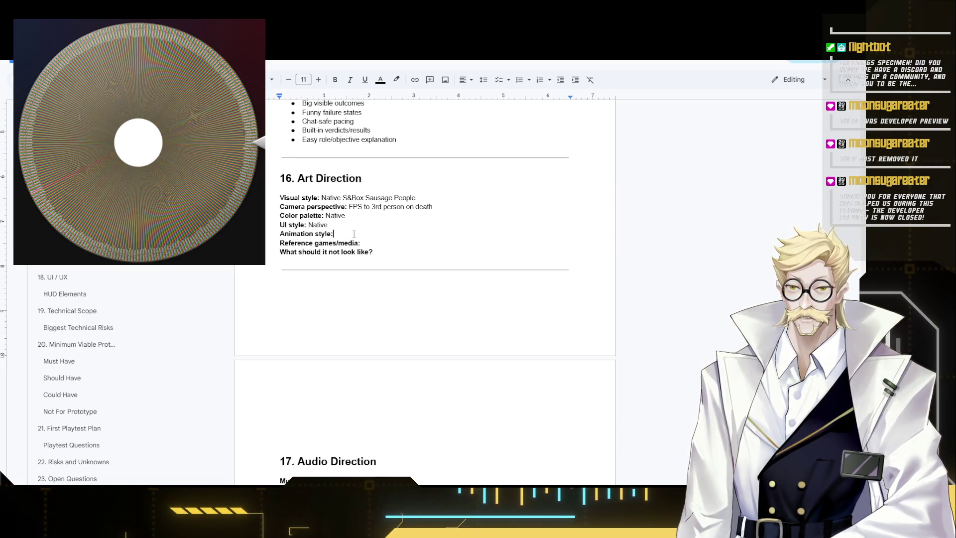
{"action": "key", "text": "ctrl+v"}
{"action": "key", "text": "Down"}
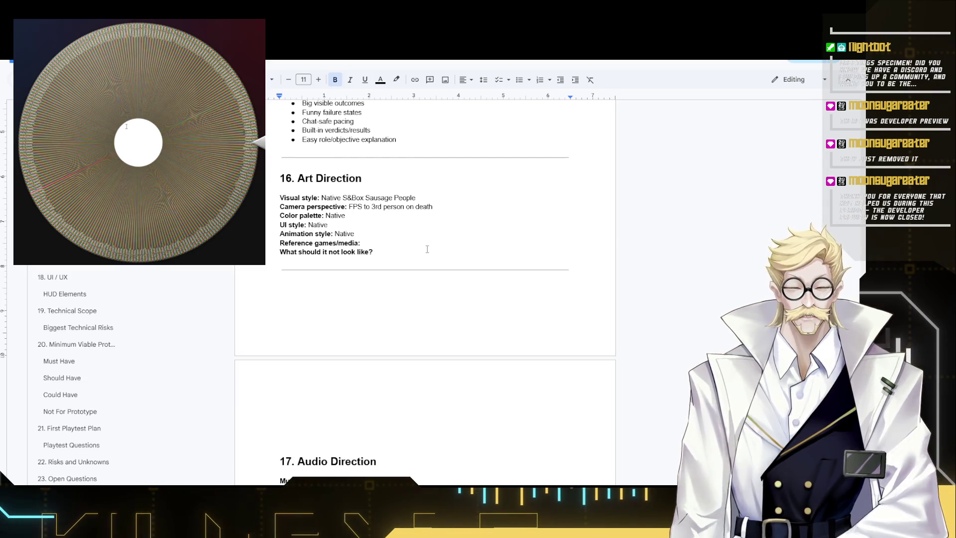
{"action": "type", "text": "Lockdown Protocol"}
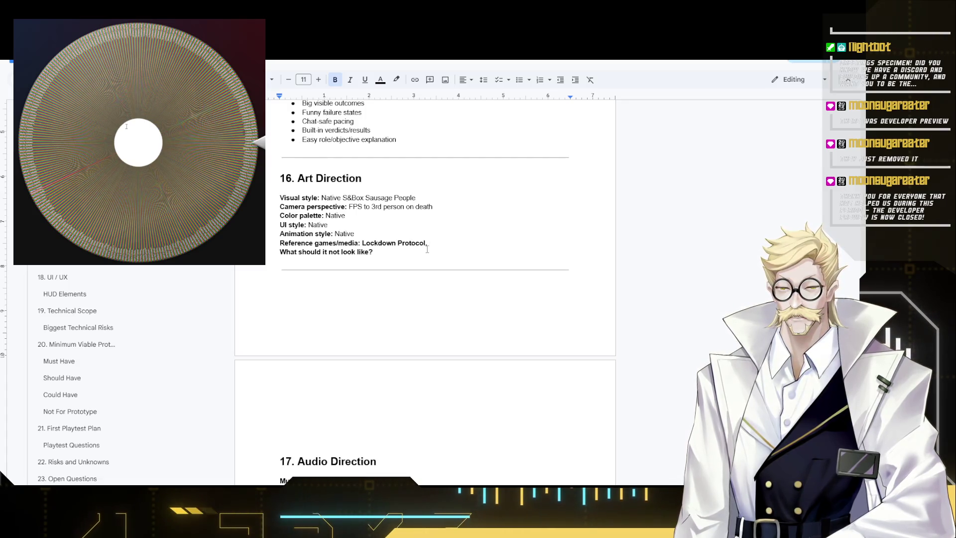
{"action": "type", "text": ", Deceit, "}
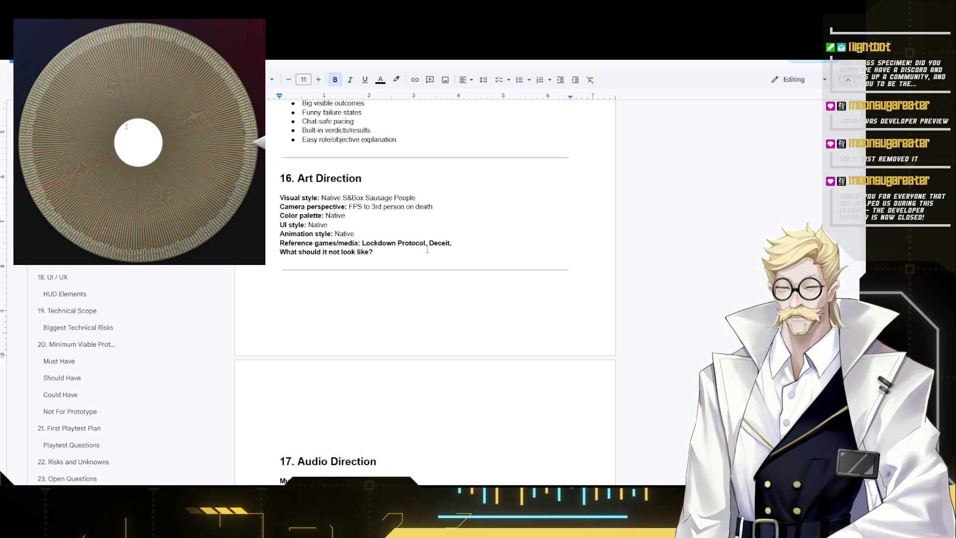
{"action": "type", "text": "Among Us, "}
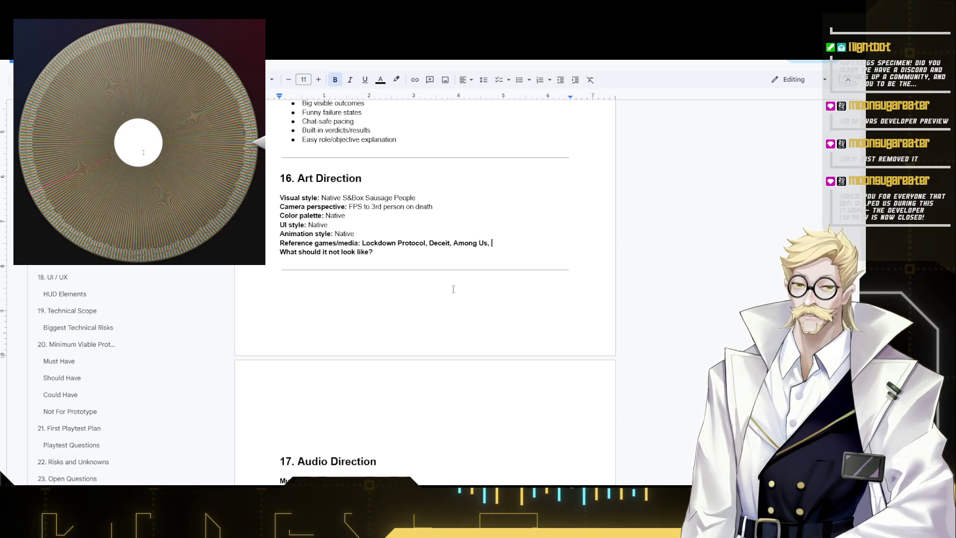
{"action": "type", "text": "TTT"}
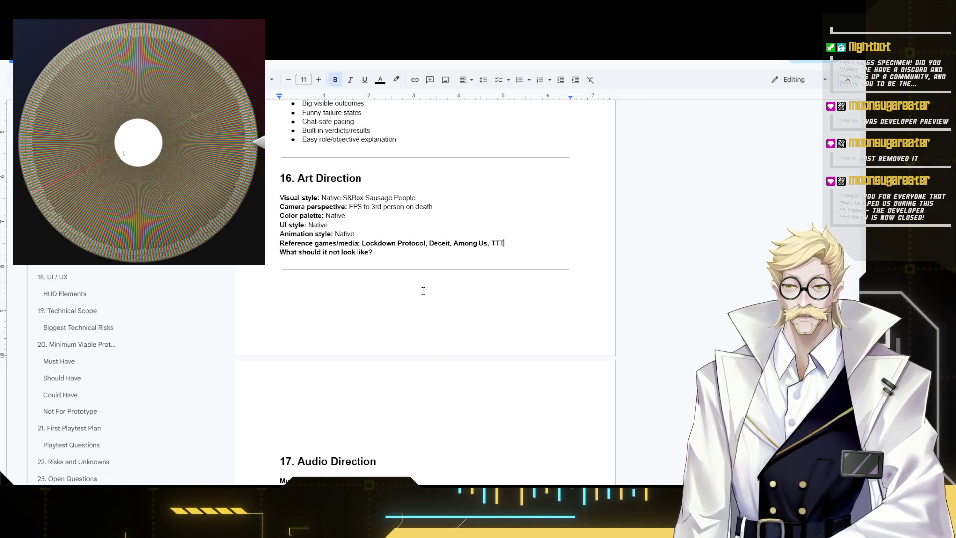
Unbold the reference games list (Lockdown Protocol, Deceit, Among Us, TTT) and tidy the 'look like?' prompt ending.
{"action": "left_click", "coordinate": [363, 243], "text": "shift"}
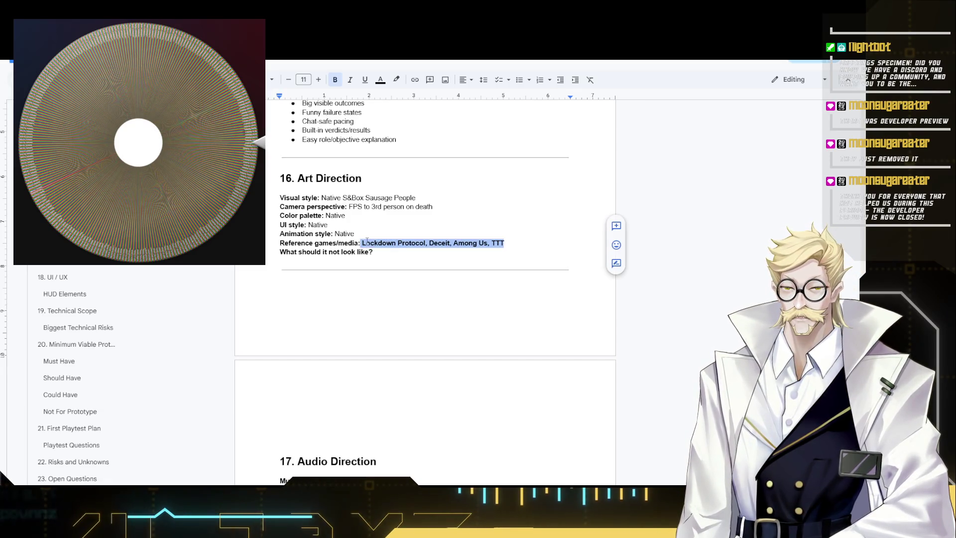
{"action": "key", "text": "ctrl+b"}
{"action": "key", "text": "Down"}
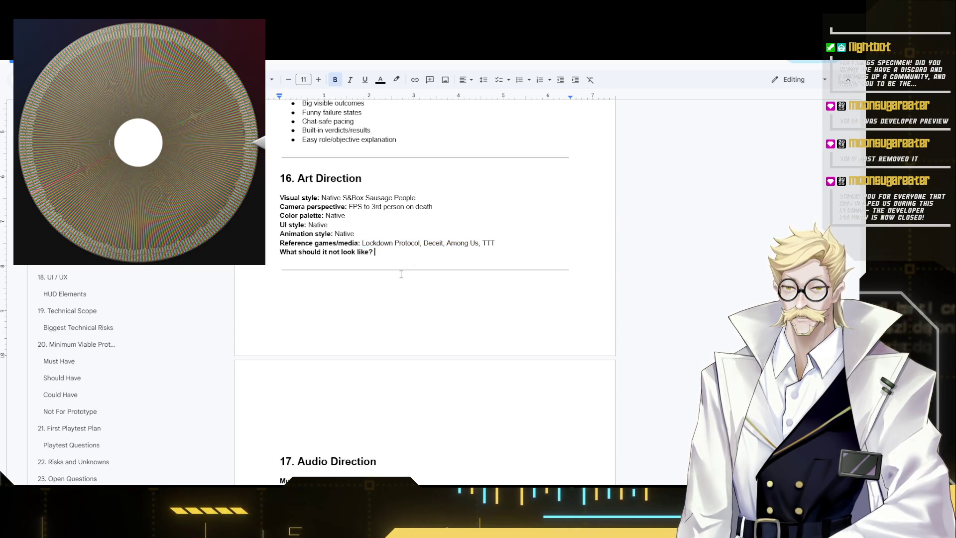
{"action": "key", "text": "BackSpace"}
{"action": "type", "text": ":"}
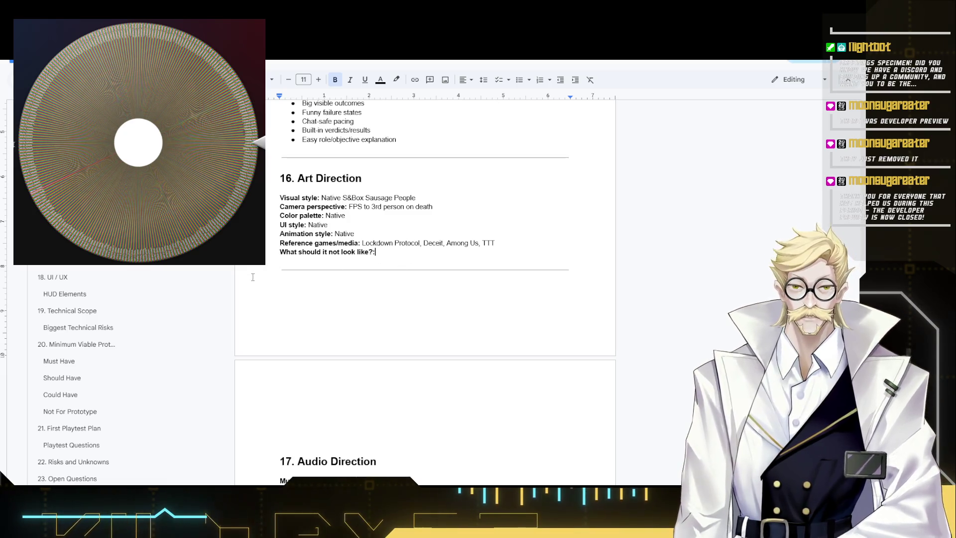
{"action": "scroll", "coordinate": [320, 330], "scroll_direction": "down", "scroll_amount": 2}
{"action": "scroll", "coordinate": [320, 329], "scroll_direction": "up", "scroll_amount": 2}
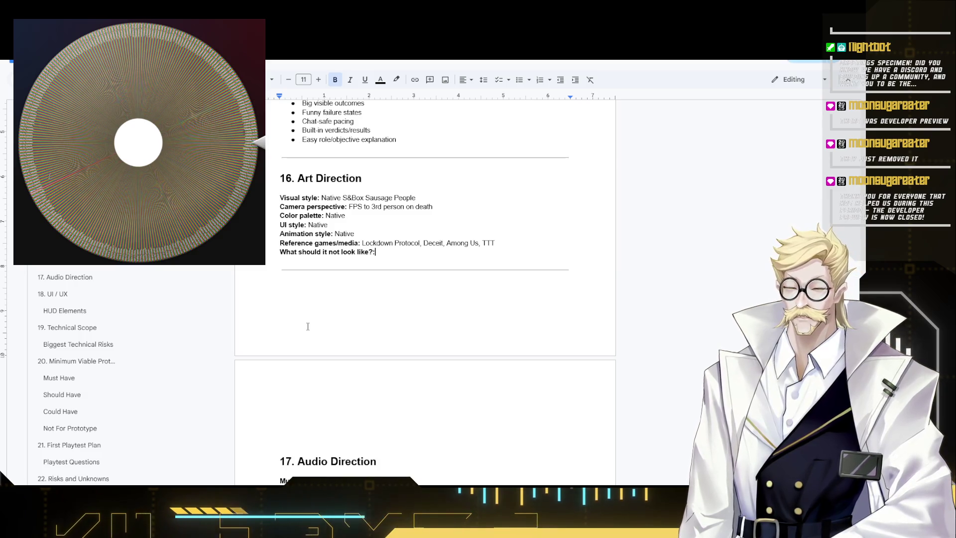
{"action": "left_click", "coordinate": [377, 252]}
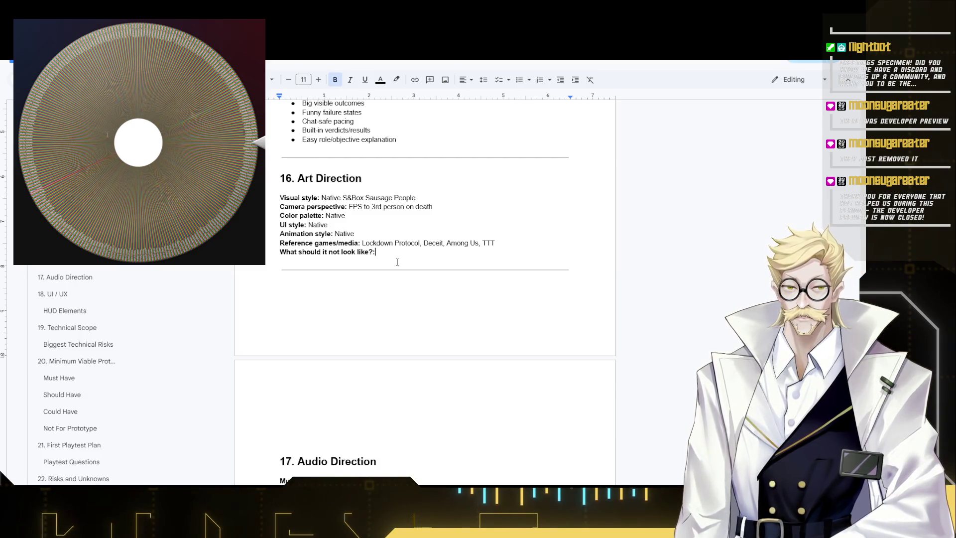
{"action": "scroll", "coordinate": [397, 261], "scroll_direction": "down", "scroll_amount": 2}
{"action": "scroll", "coordinate": [400, 269], "scroll_direction": "up", "scroll_amount": 2}
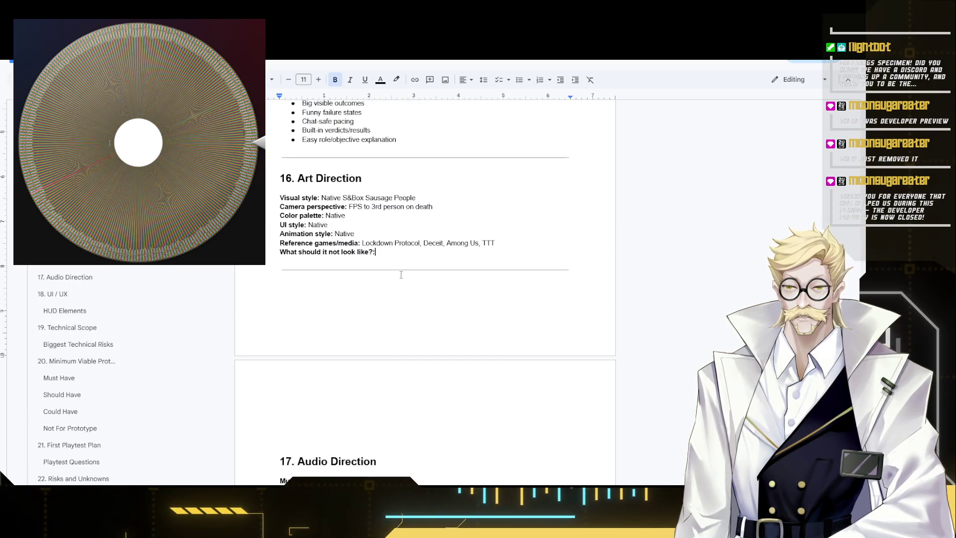
{"action": "scroll", "coordinate": [322, 410], "scroll_direction": "down", "scroll_amount": 2}
{"action": "scroll", "coordinate": [358, 374], "scroll_direction": "up", "scroll_amount": 5}
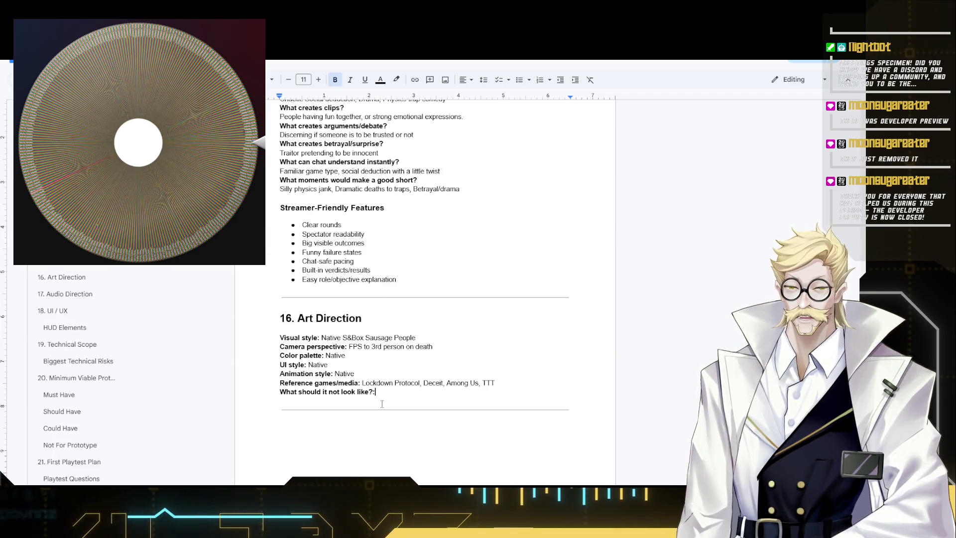
{"action": "scroll", "coordinate": [394, 326], "scroll_direction": "down", "scroll_amount": 1}
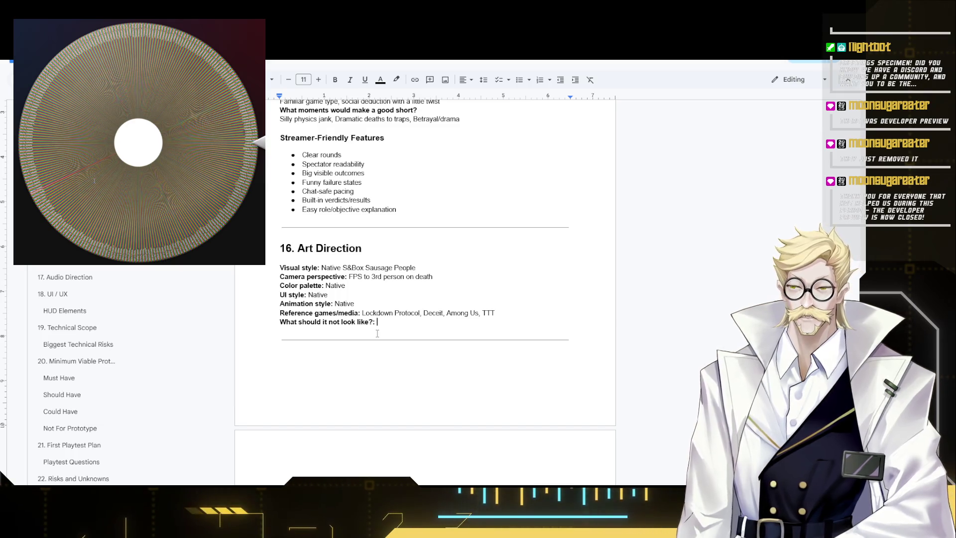
{"action": "type", "text": "Gi"}
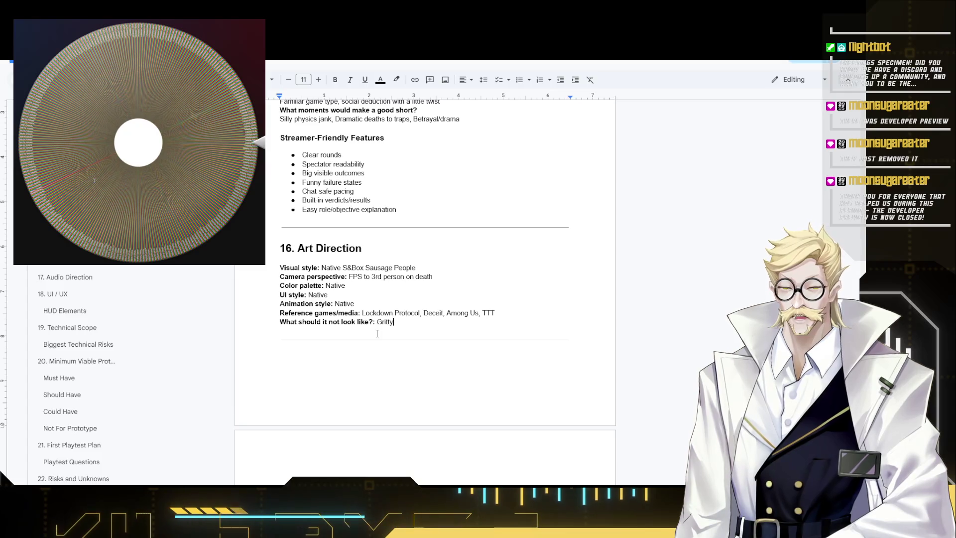
{"action": "type", "text": ", "}
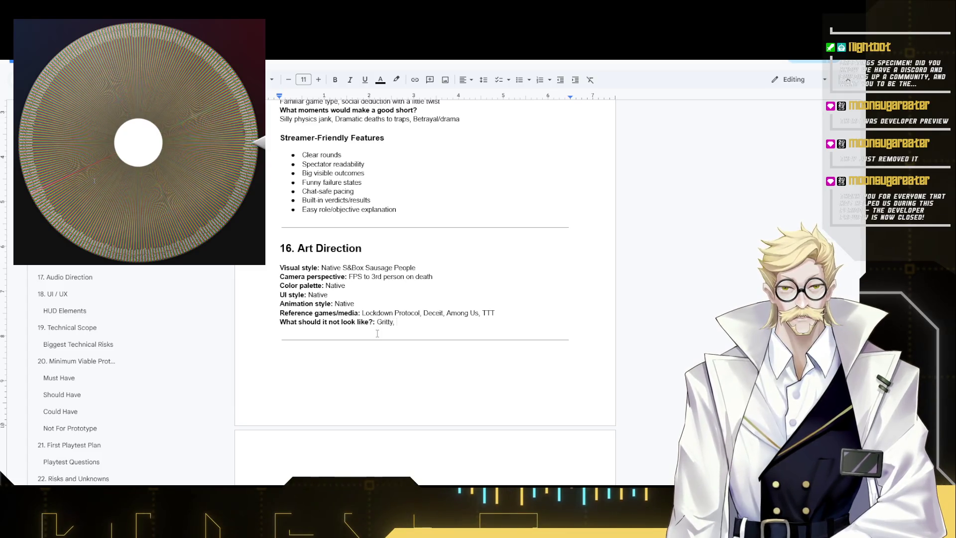
{"action": "type", "text": "horror "}
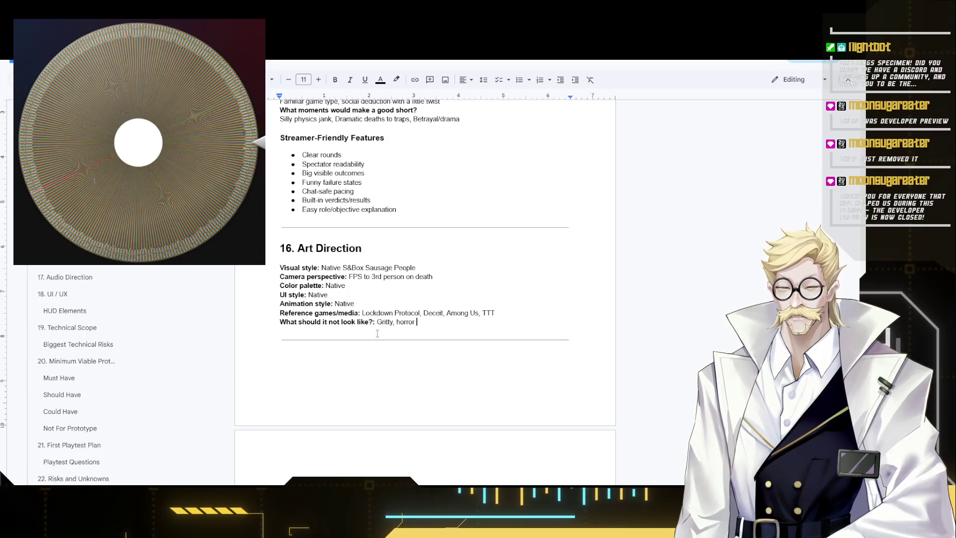
{"action": "type", "text": "like, "}
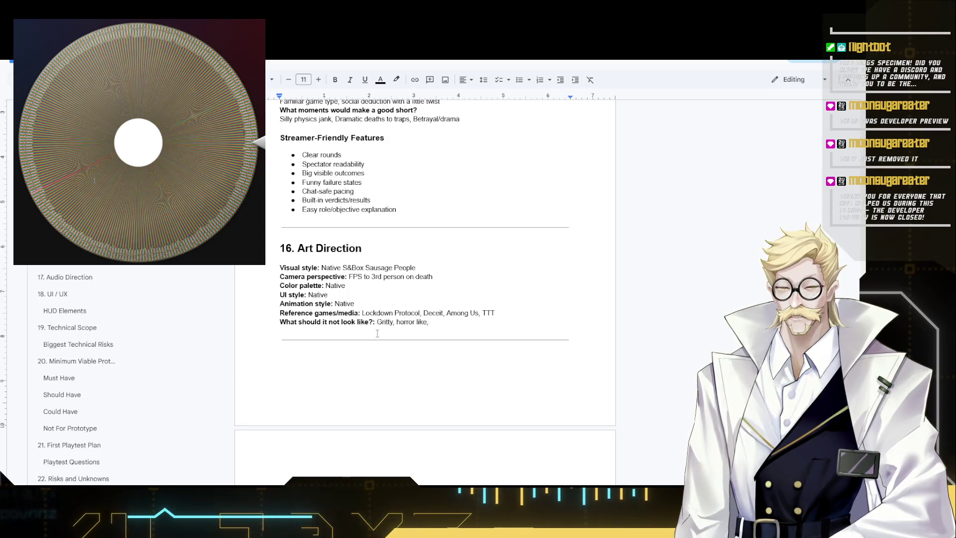
{"action": "type", "text": "more"}
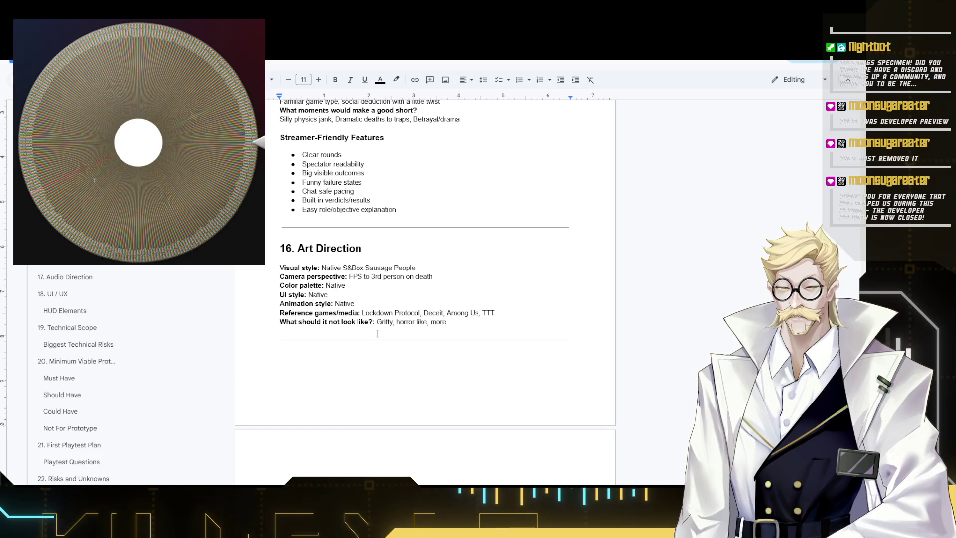
{"action": "type", "text": " colorful a"}
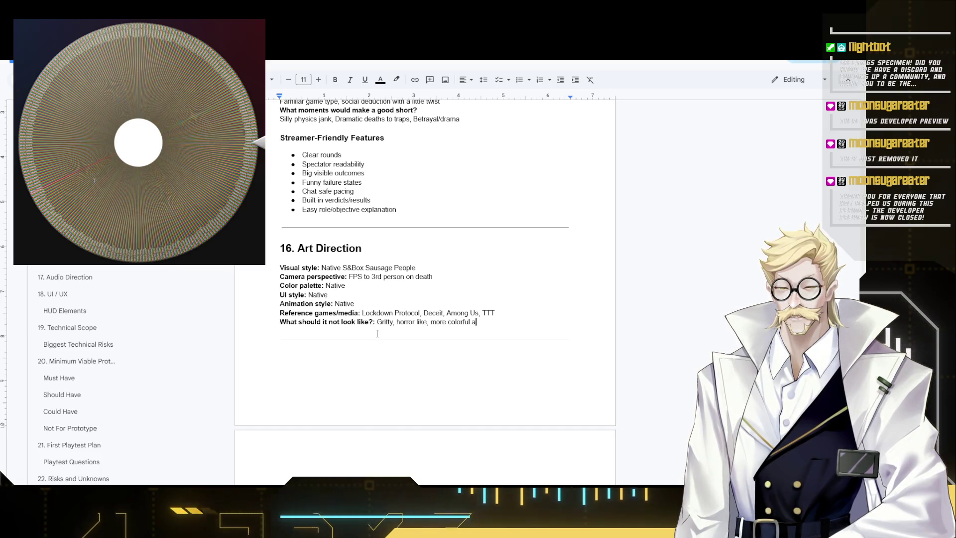
{"action": "type", "text": "nd"}
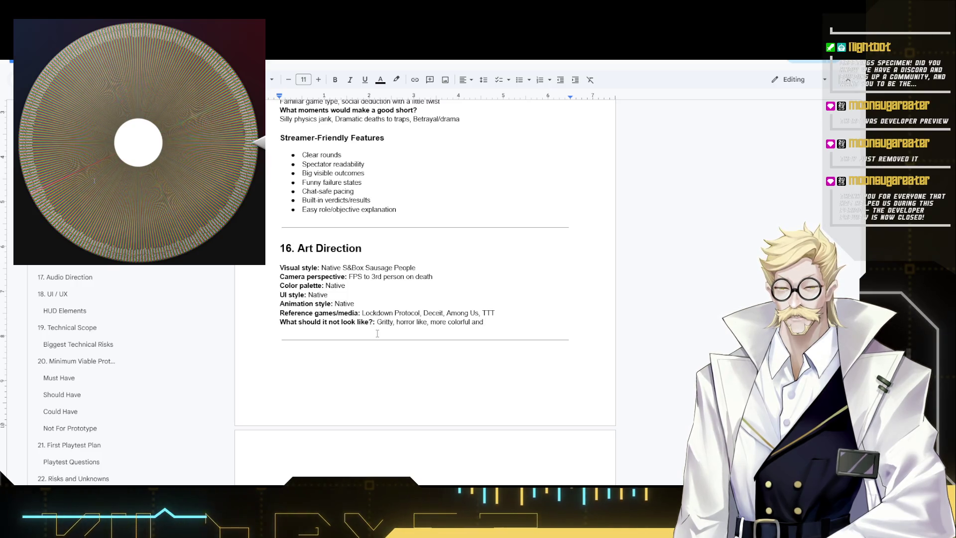
Finish the 'What should it not look like?' answer as 'Gritty, horror, dark'.
{"action": "key", "text": "BackSpace"}
{"action": "key", "text": "BackSpace"}
{"action": "type", "text": "dark"}
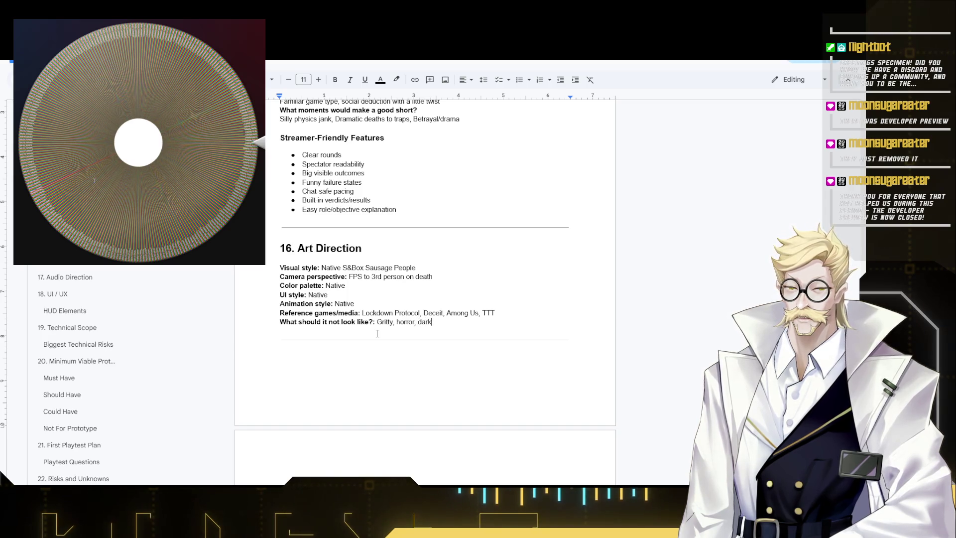
{"action": "scroll", "coordinate": [377, 334], "scroll_direction": "down", "scroll_amount": 3}
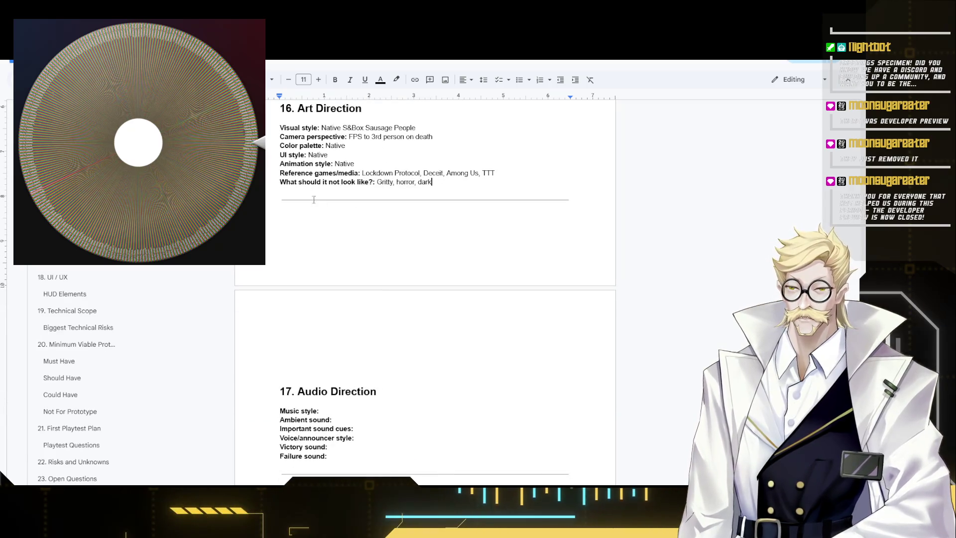
{"action": "scroll", "coordinate": [433, 254], "scroll_direction": "up", "scroll_amount": 1}
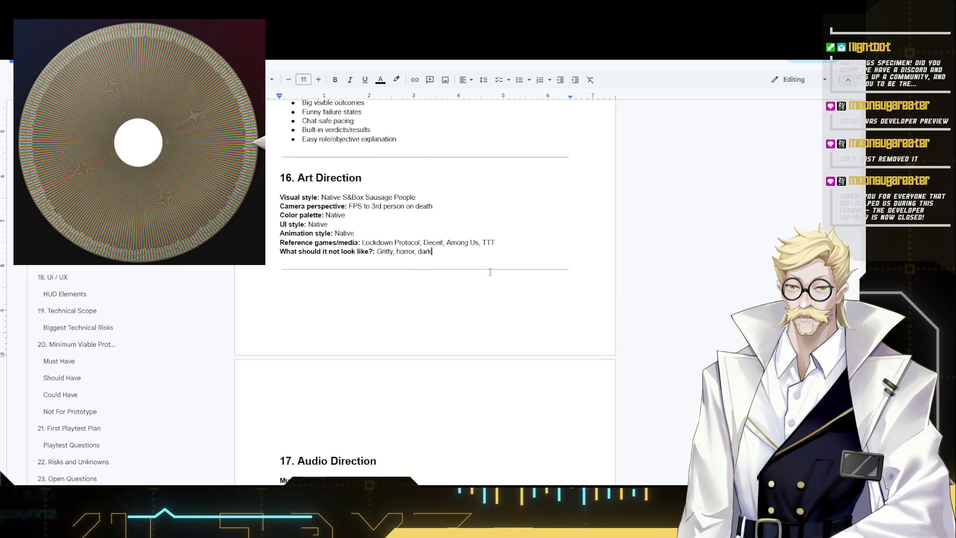
{"action": "left_click_drag", "start_coordinate": [433, 251], "coordinate": [378, 253]}
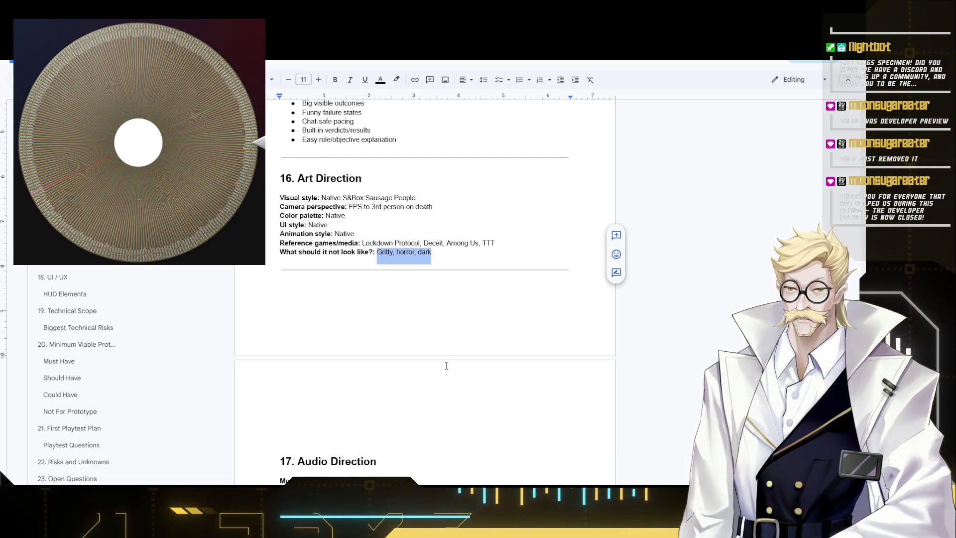
{"action": "left_click", "coordinate": [431, 310]}
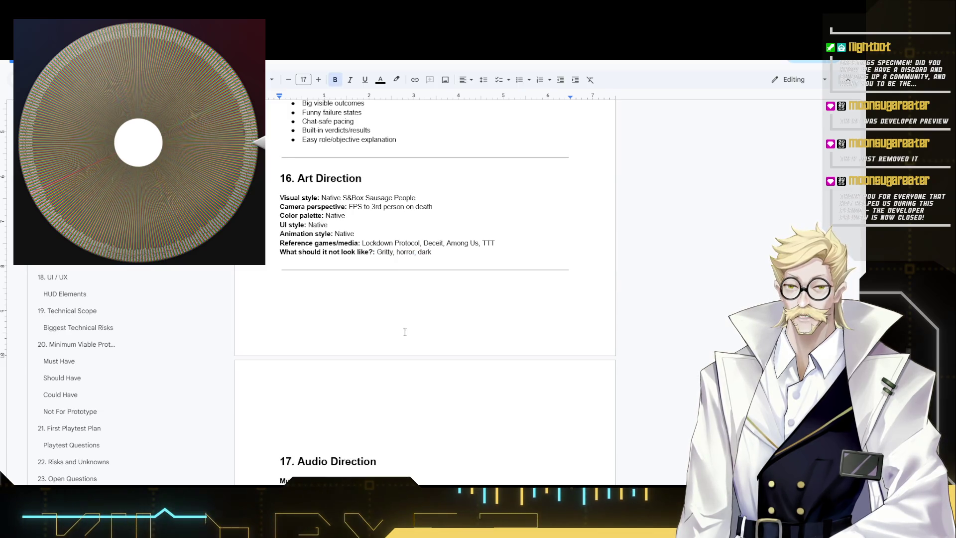
{"action": "scroll", "coordinate": [384, 335], "scroll_direction": "down", "scroll_amount": 2}
Delete the blank lines above '17. Audio Direction' and move to the Music style field.
{"action": "left_click", "coordinate": [406, 367]}
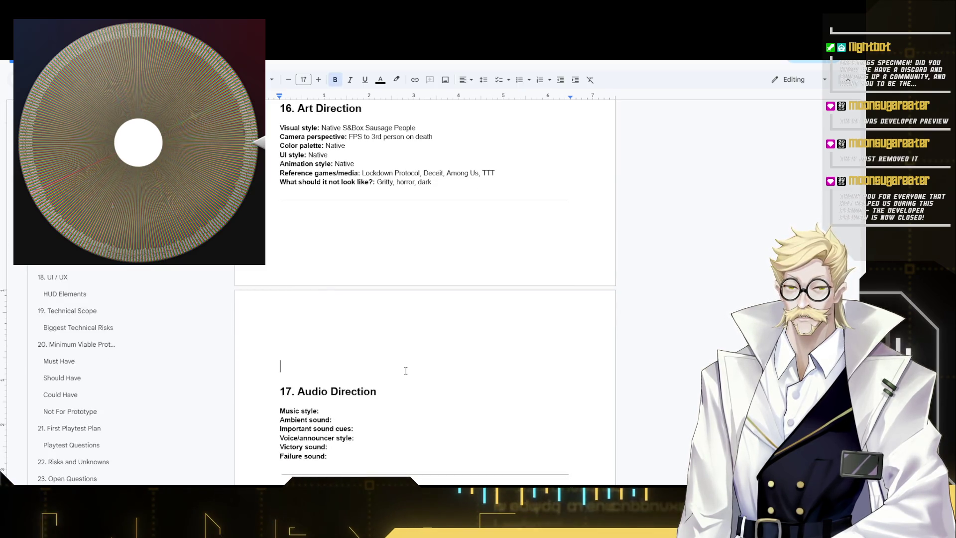
{"action": "key", "text": "BackSpace"}
{"action": "key", "text": "BackSpace"}
{"action": "key", "text": "BackSpace"}
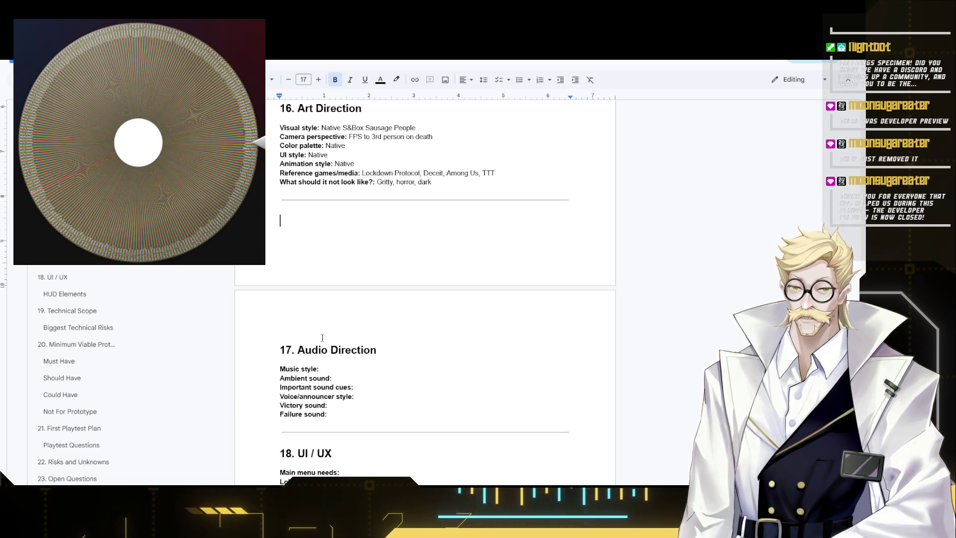
{"action": "left_click", "coordinate": [285, 336]}
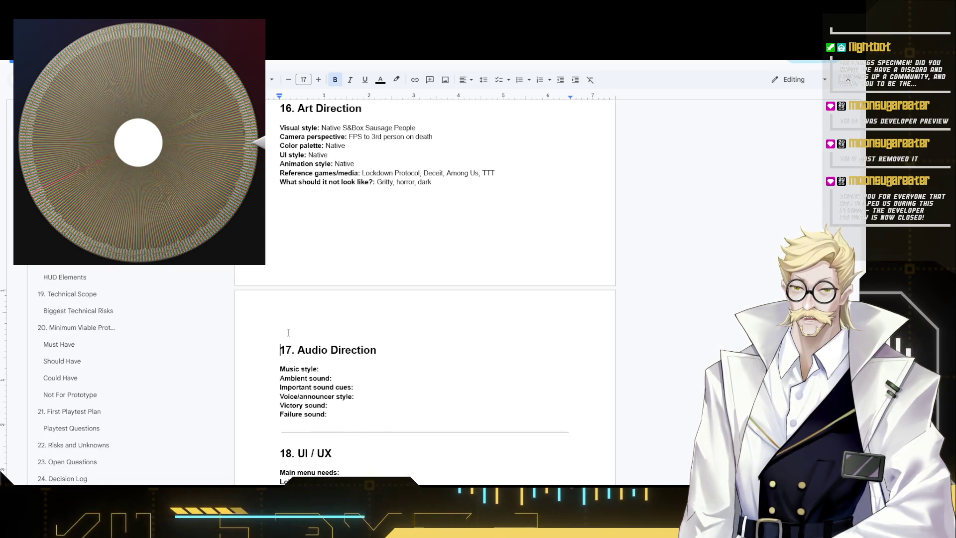
{"action": "scroll", "coordinate": [384, 357], "scroll_direction": "down", "scroll_amount": 2}
{"action": "scroll", "coordinate": [383, 358], "scroll_direction": "down", "scroll_amount": 3}
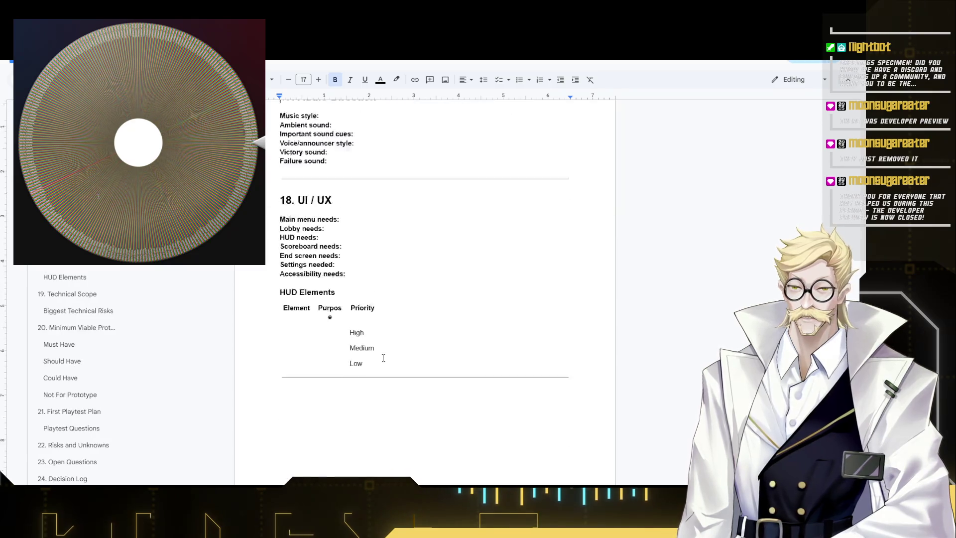
{"action": "scroll", "coordinate": [383, 358], "scroll_direction": "down", "scroll_amount": 2}
{"action": "scroll", "coordinate": [383, 358], "scroll_direction": "down", "scroll_amount": 2}
{"action": "scroll", "coordinate": [383, 358], "scroll_direction": "up", "scroll_amount": 2}
{"action": "scroll", "coordinate": [373, 344], "scroll_direction": "up", "scroll_amount": 3}
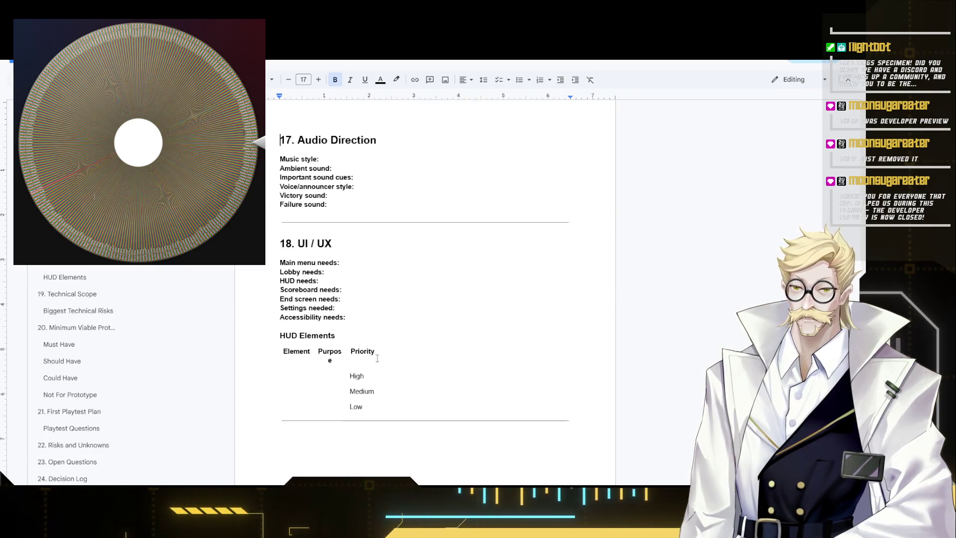
{"action": "scroll", "coordinate": [358, 321], "scroll_direction": "up", "scroll_amount": 2}
{"action": "left_click", "coordinate": [343, 302]}
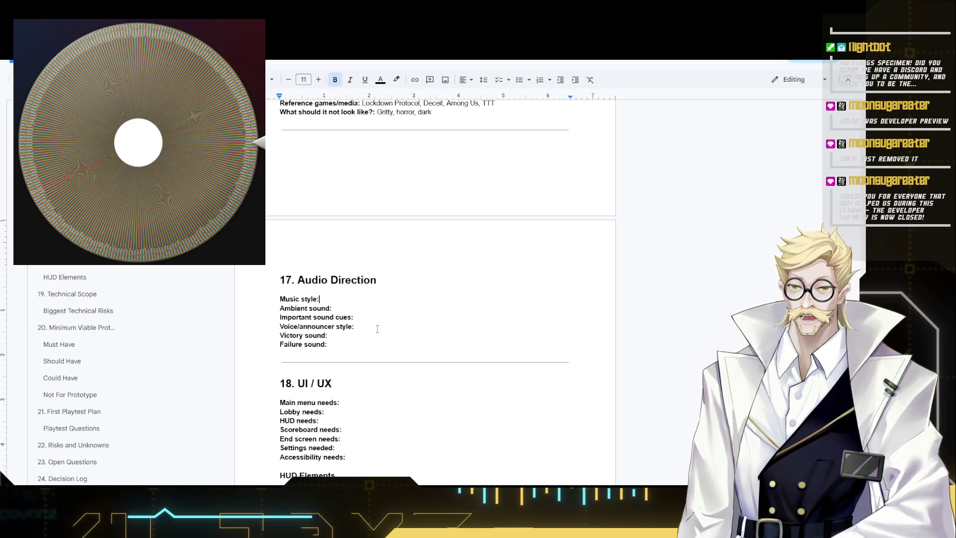
{"action": "type", "text": "N/A"}
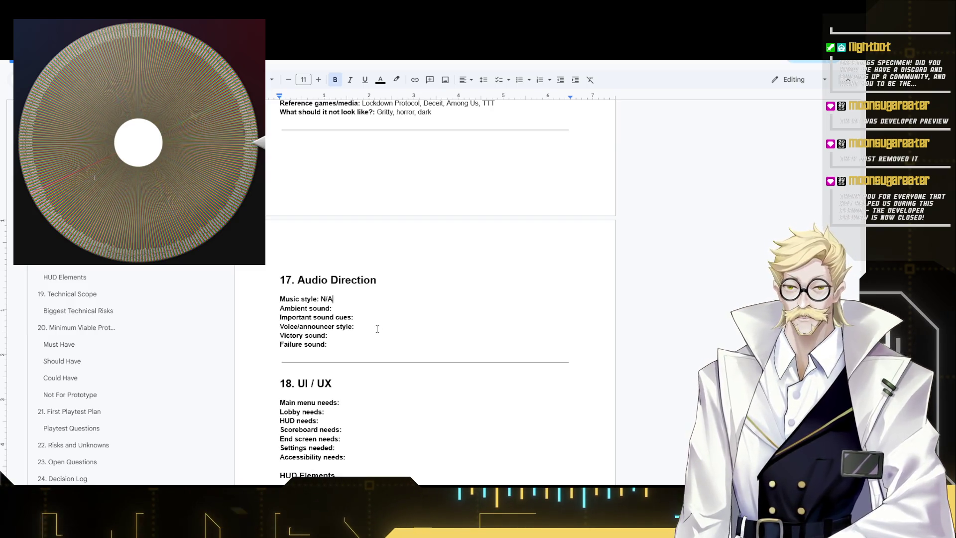
Mark Music style as N/A, then bring up a new browser tab.
{"action": "key", "text": "Down"}
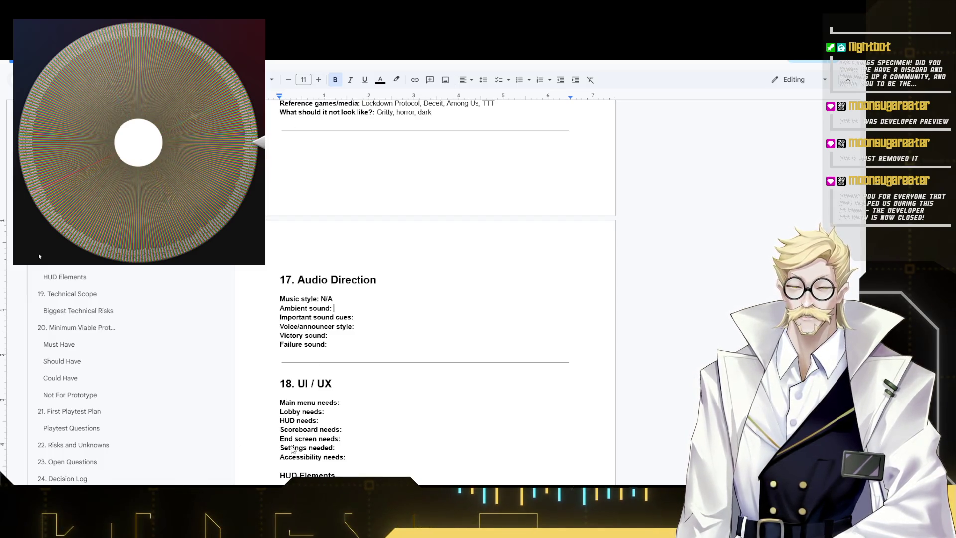
{"action": "key", "text": "ctrl+t"}
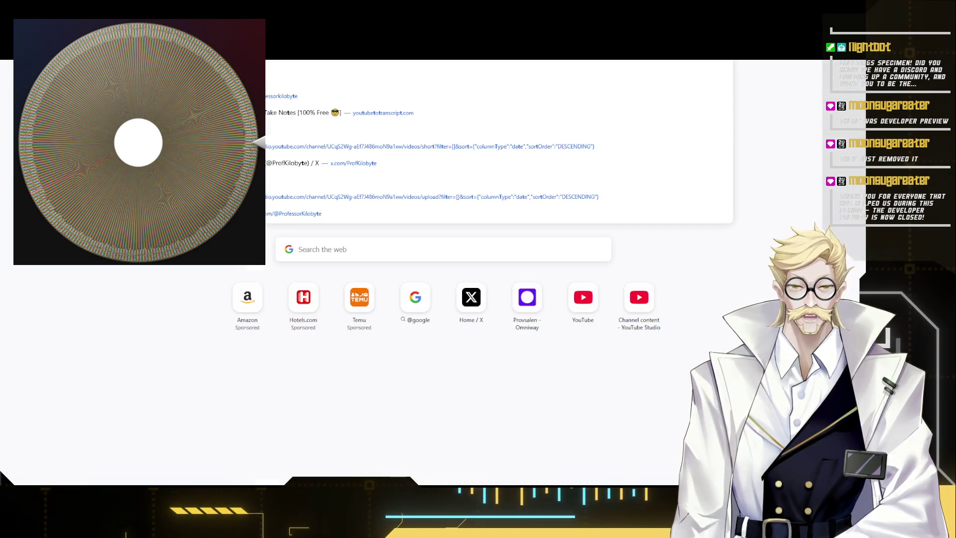
Close the new tab to return to the design document.
{"action": "key", "text": "ctrl+w"}
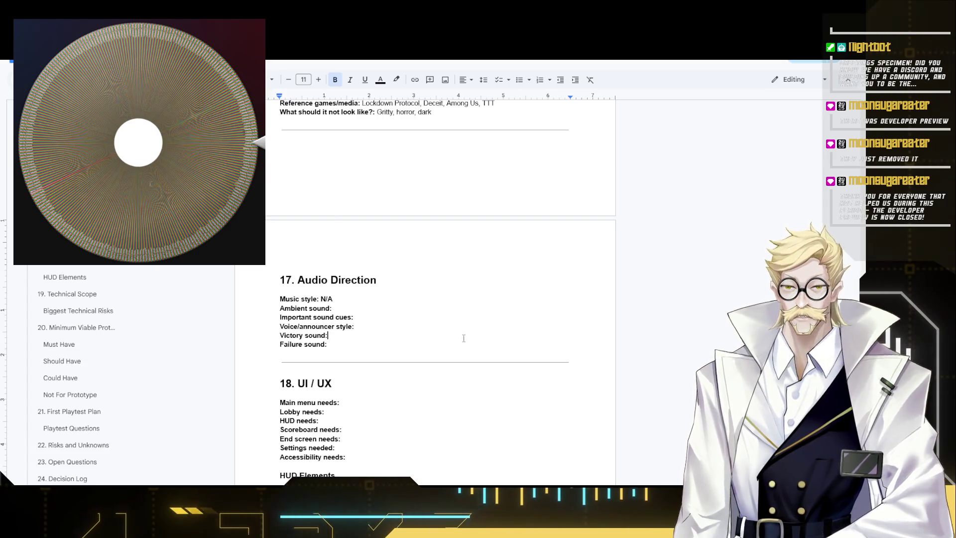
Replace Music style N/A with 'Upbeat/cheery' and give Ambient sound weather and underground ambiance.
{"action": "left_click", "coordinate": [352, 307]}
{"action": "left_click", "coordinate": [343, 298]}
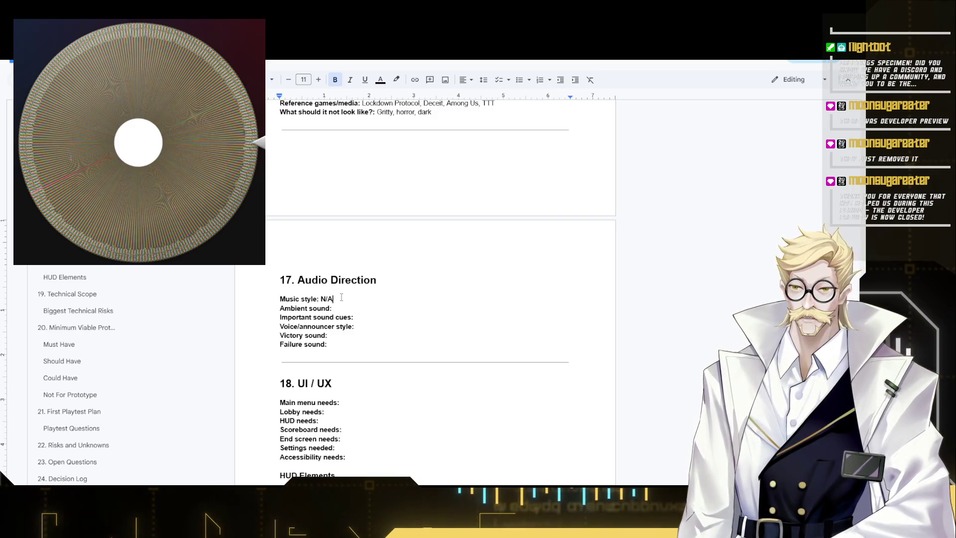
{"action": "left_click_drag", "start_coordinate": [339, 299], "coordinate": [321, 299]}
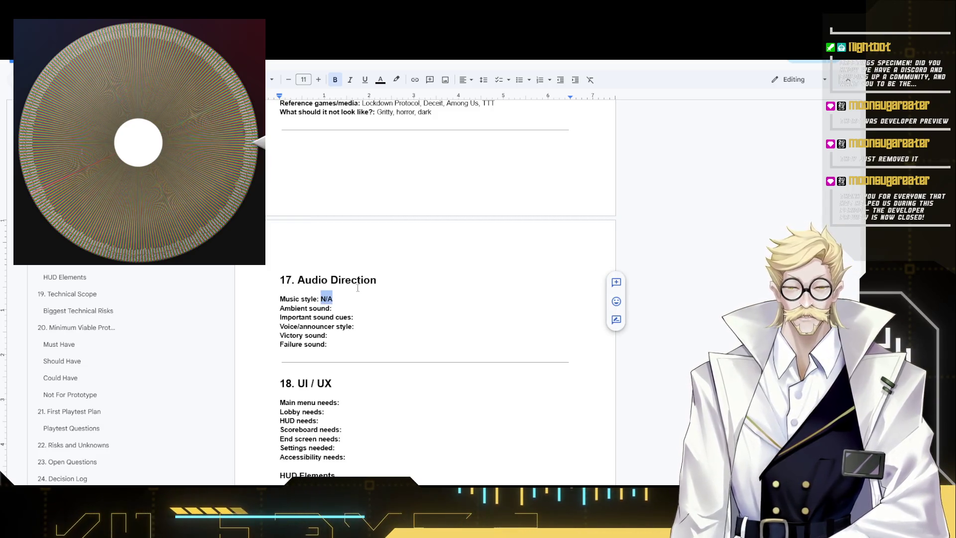
{"action": "type", "text": "Upb"}
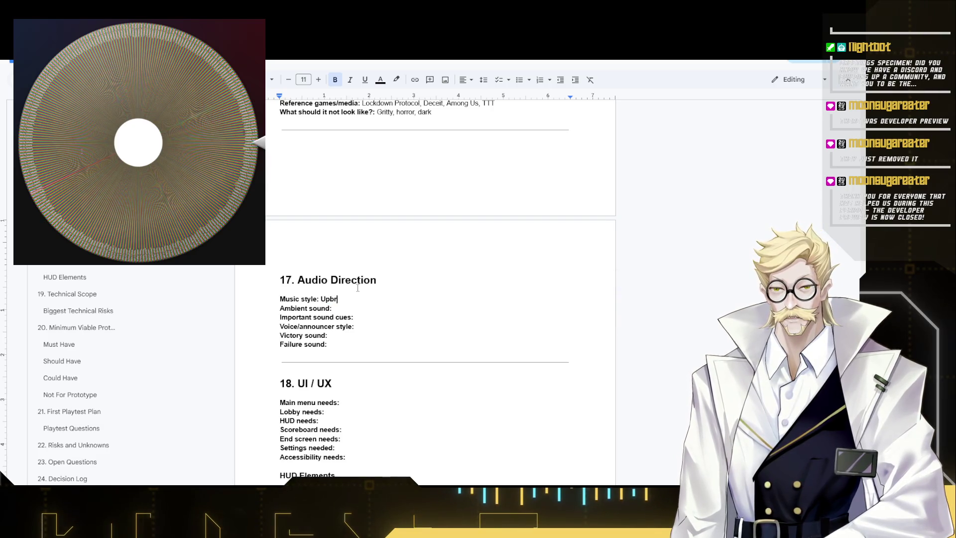
{"action": "type", "text": "eat"}
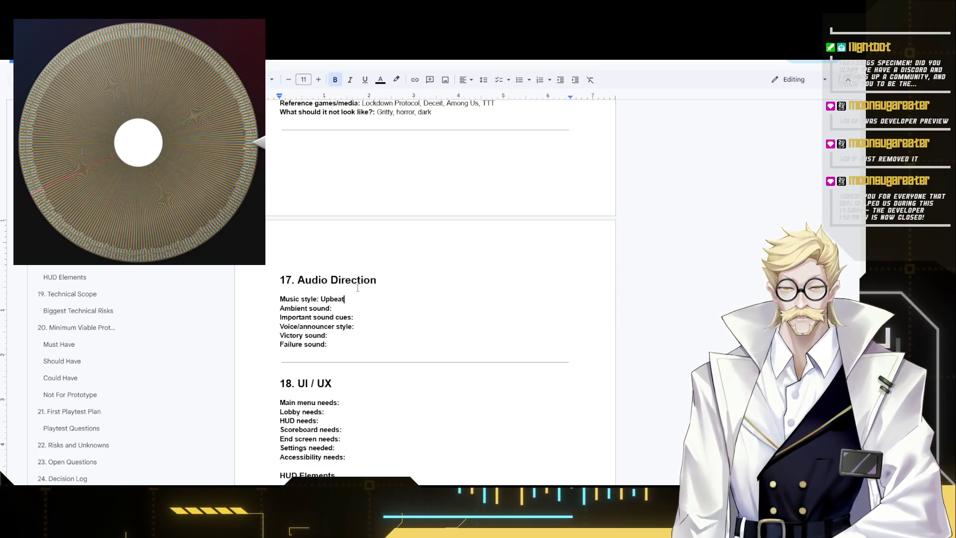
{"action": "type", "text": "/cheery"}
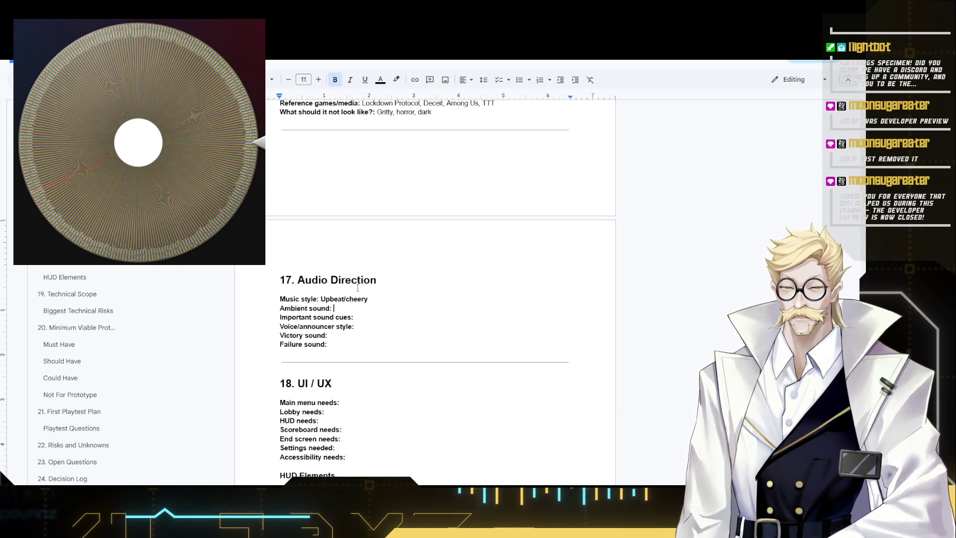
{"action": "key", "text": "Down"}
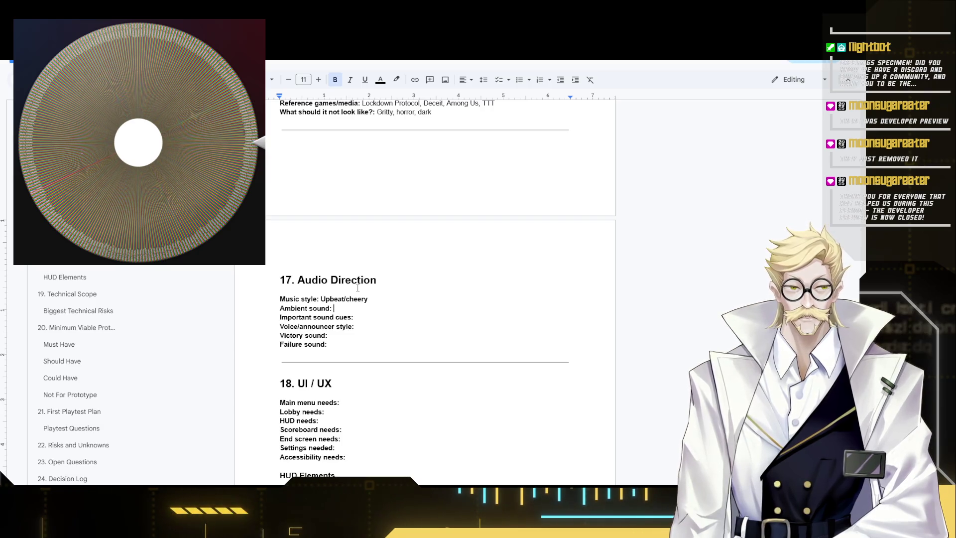
{"action": "type", "text": "Weather"}
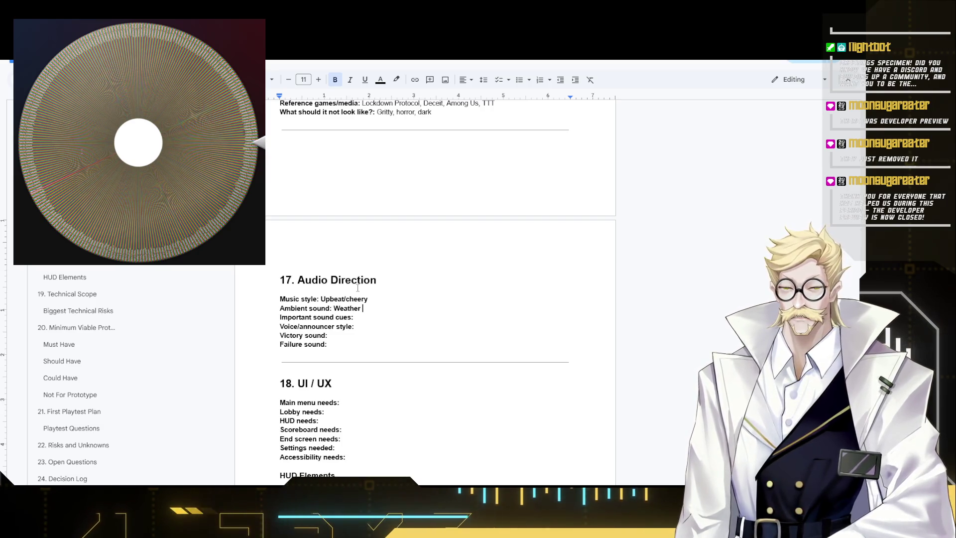
{"action": "type", "text": " and undergr"}
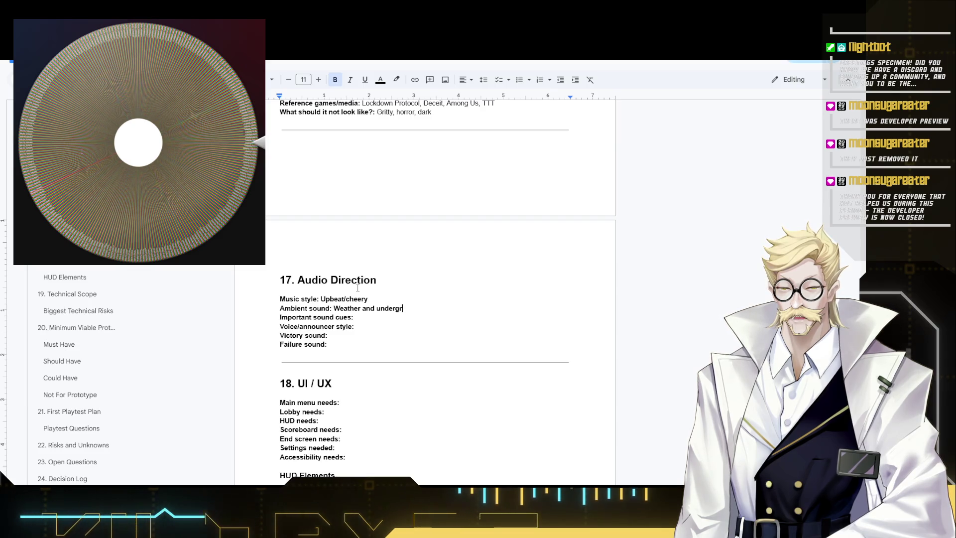
{"action": "type", "text": "ound"}
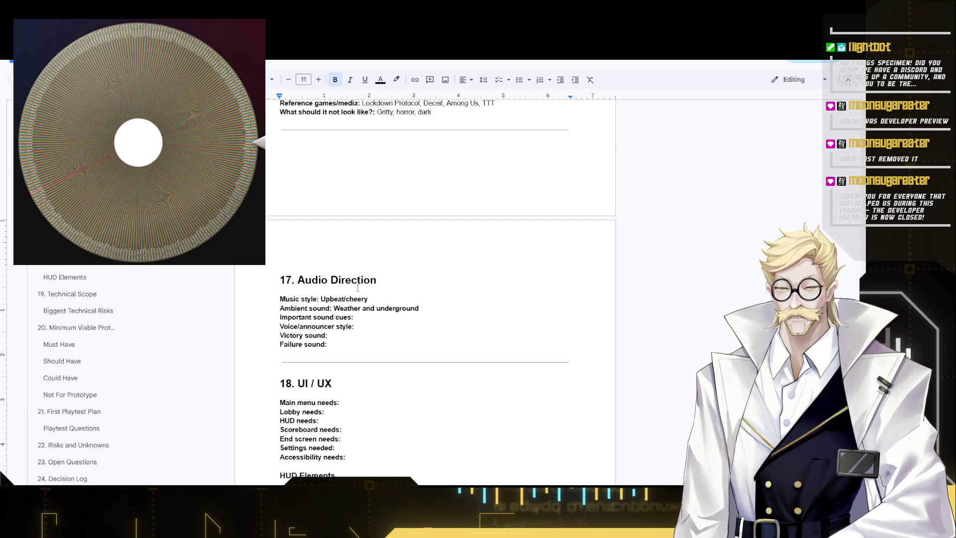
{"action": "key", "text": "BackSpace"}
{"action": "key", "text": "BackSpace"}
{"action": "key", "text": "BackSpace"}
{"action": "type", "text": "mbi"}
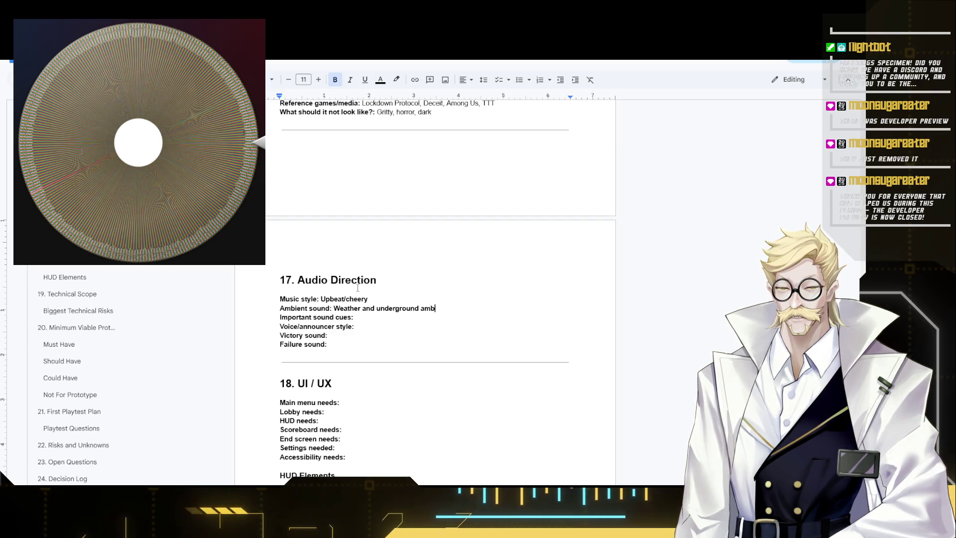
{"action": "type", "text": "ance"}
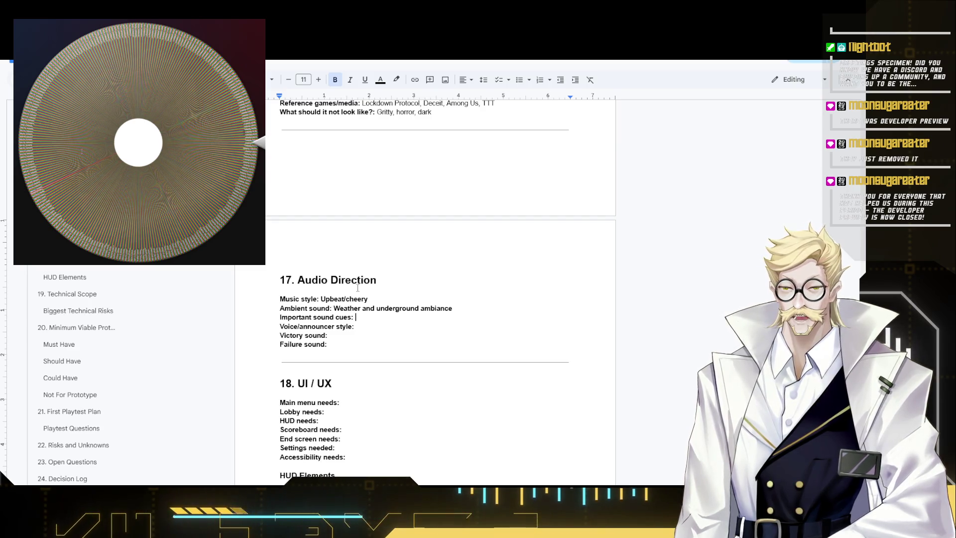
{"action": "type", "text": "Start, "}
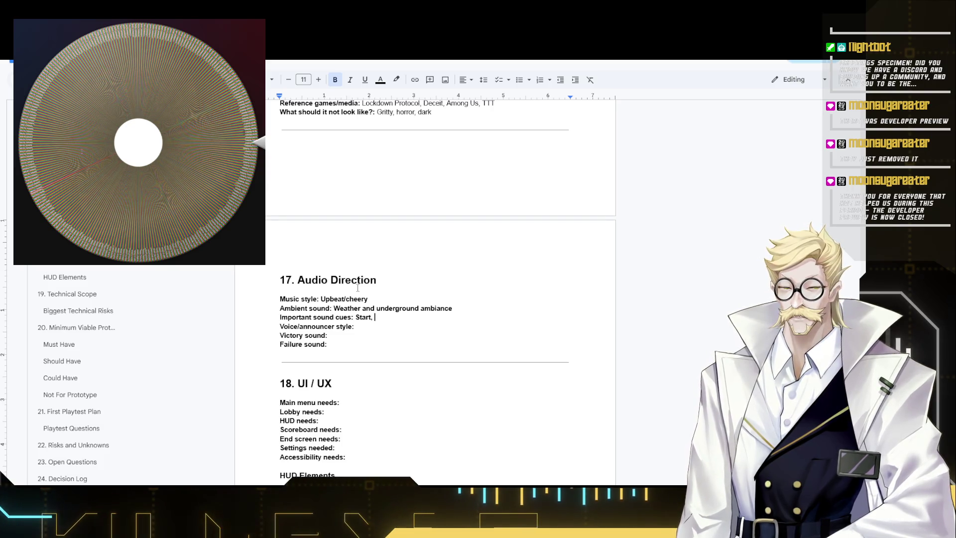
{"action": "type", "text": "Someone being killed"}
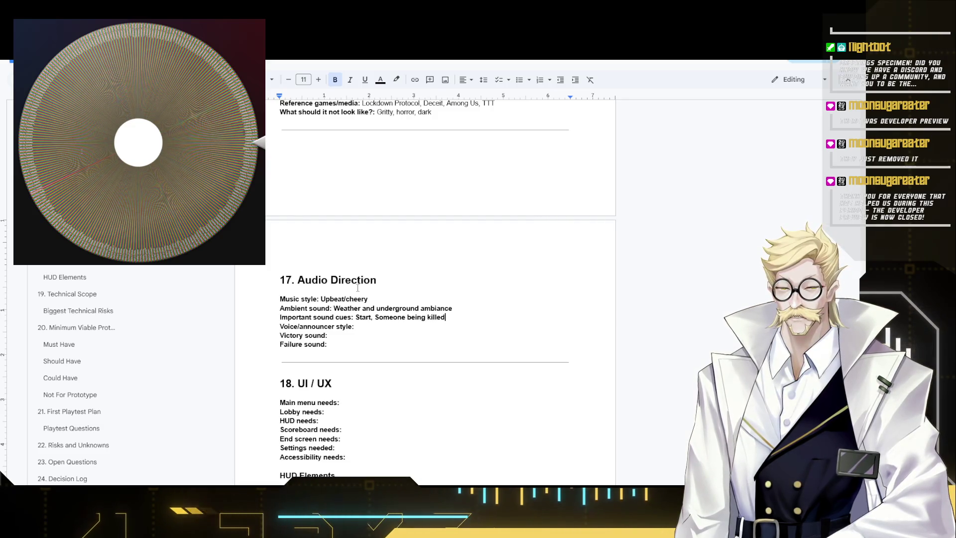
{"action": "type", "text": ","}
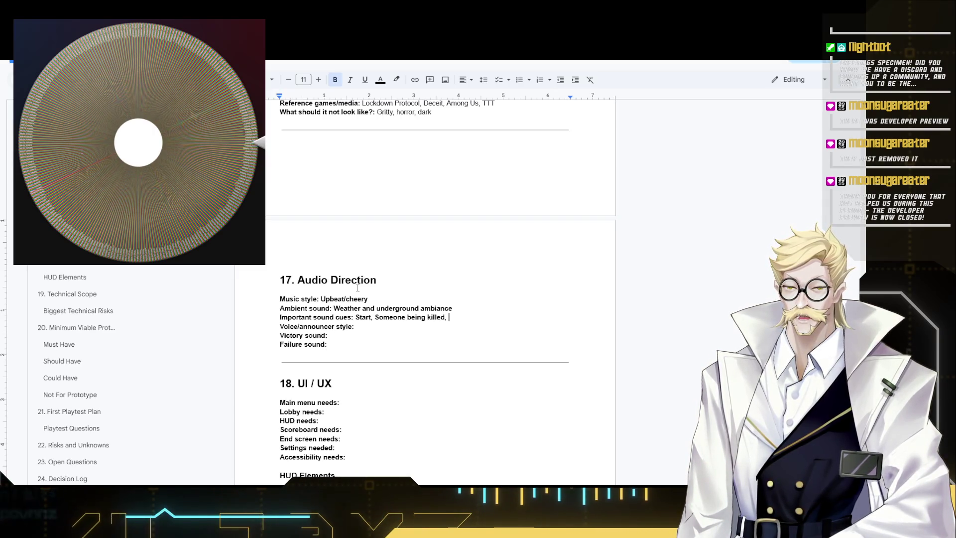
{"action": "type", "text": "Someone re"}
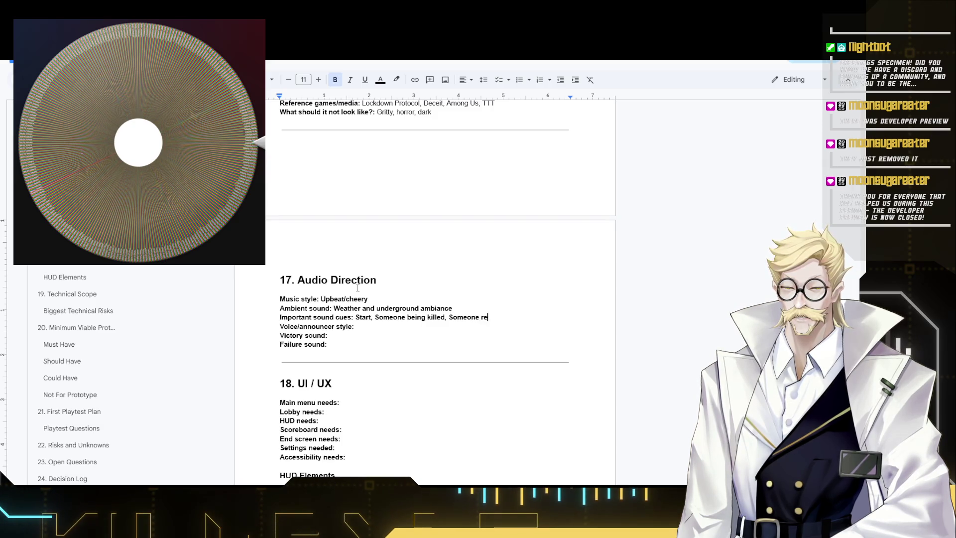
{"action": "type", "text": "objective"}
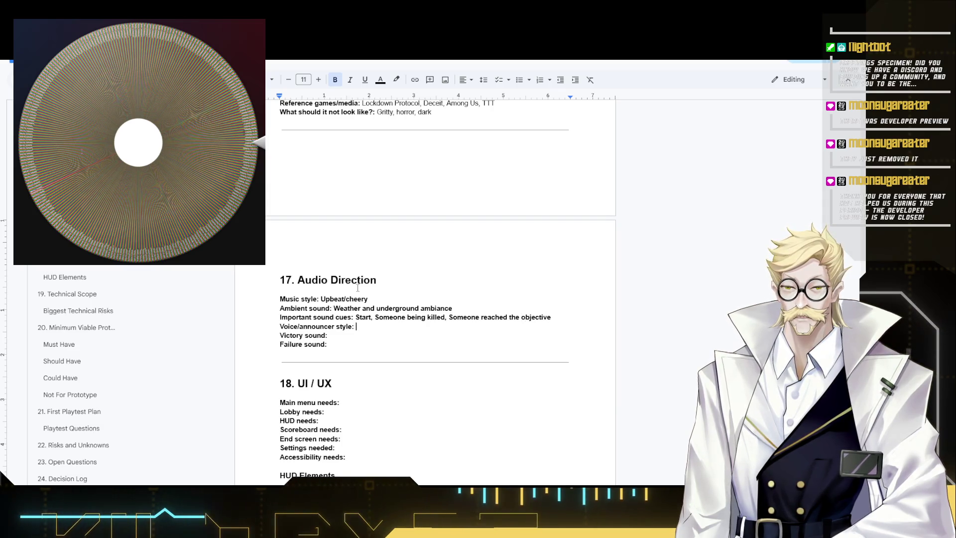
Answer sound cues, Voice/announcer style N/A, and Victory/Failure sounds 'Laddering Up/Down'.
{"action": "key", "text": "Down"}
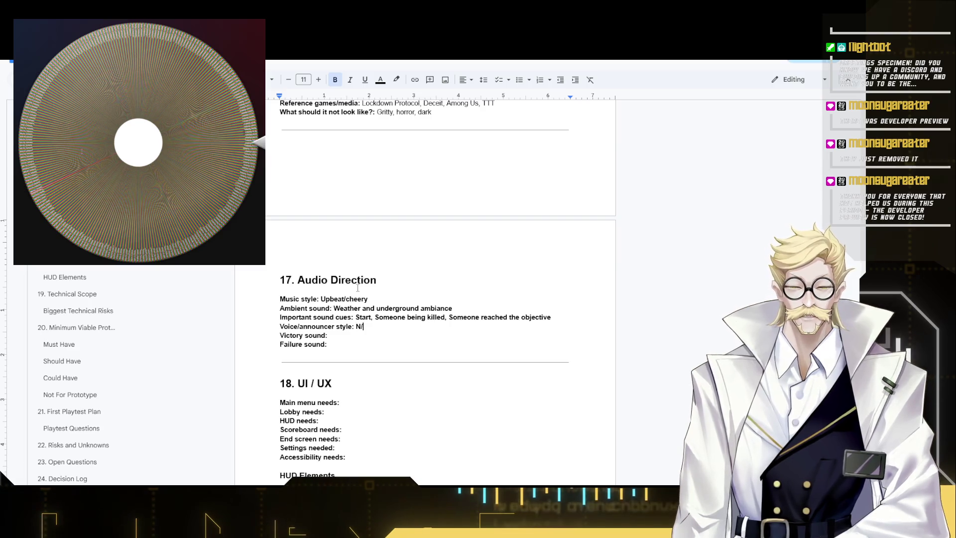
{"action": "type", "text": "N/A"}
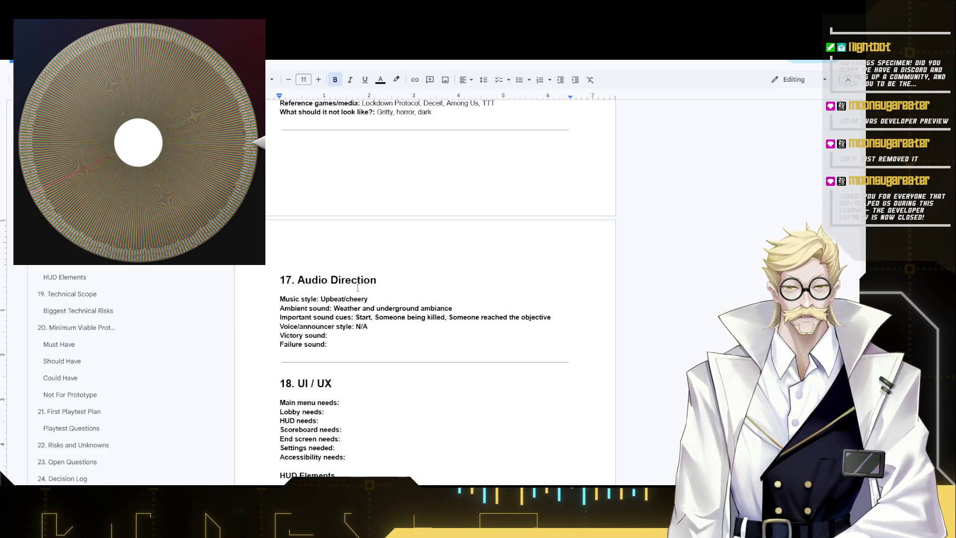
{"action": "type", "text": "Laddering"}
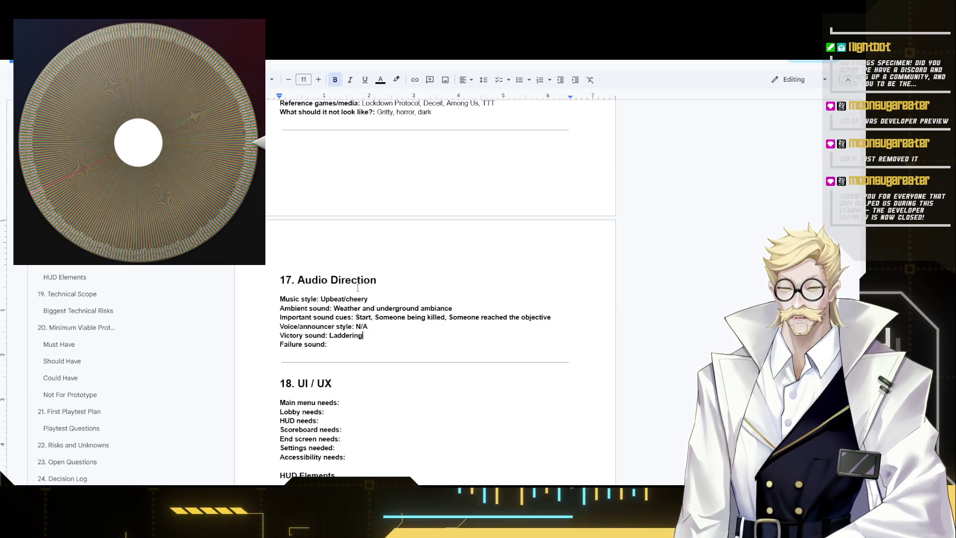
{"action": "type", "text": " up"}
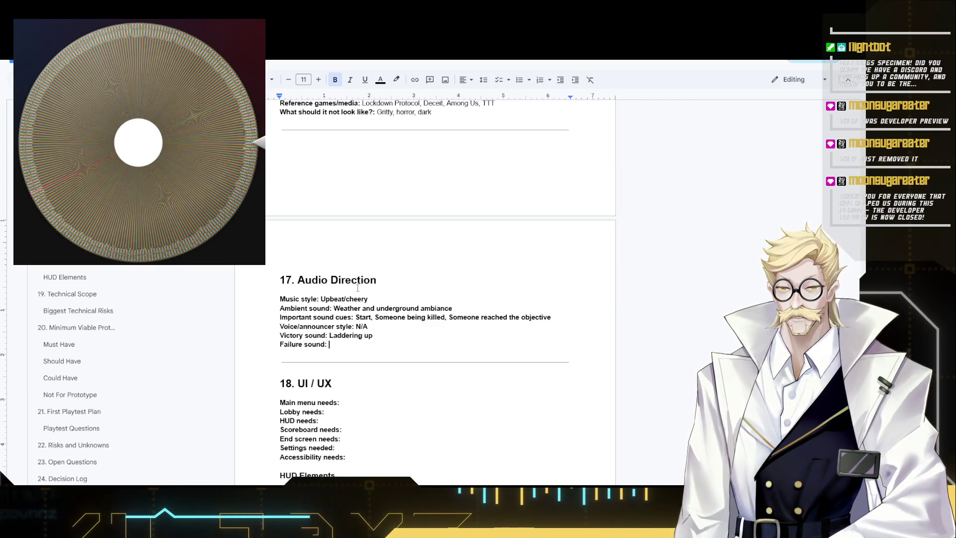
{"action": "key", "text": "Down"}
{"action": "type", "text": "A"}
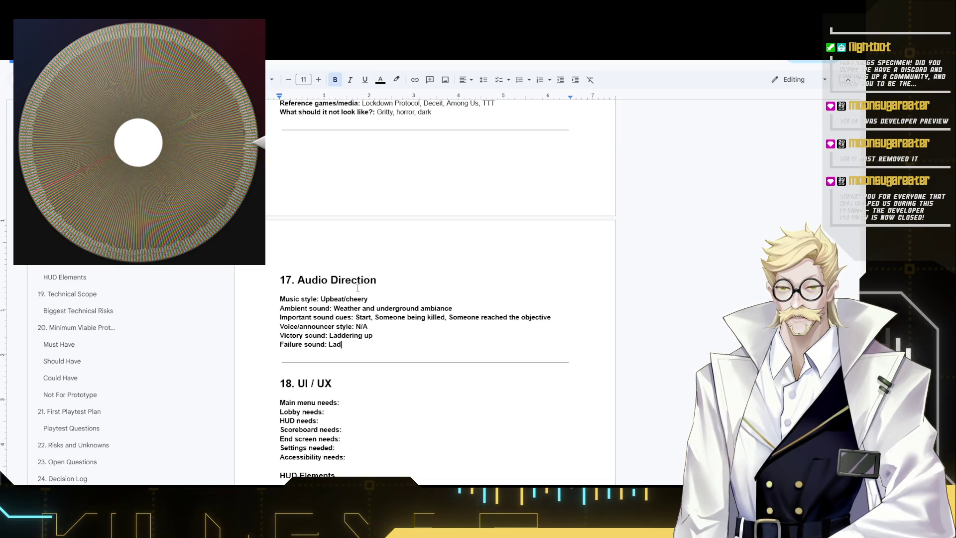
{"action": "type", "text": "Down"}
{"action": "key", "text": "Up"}
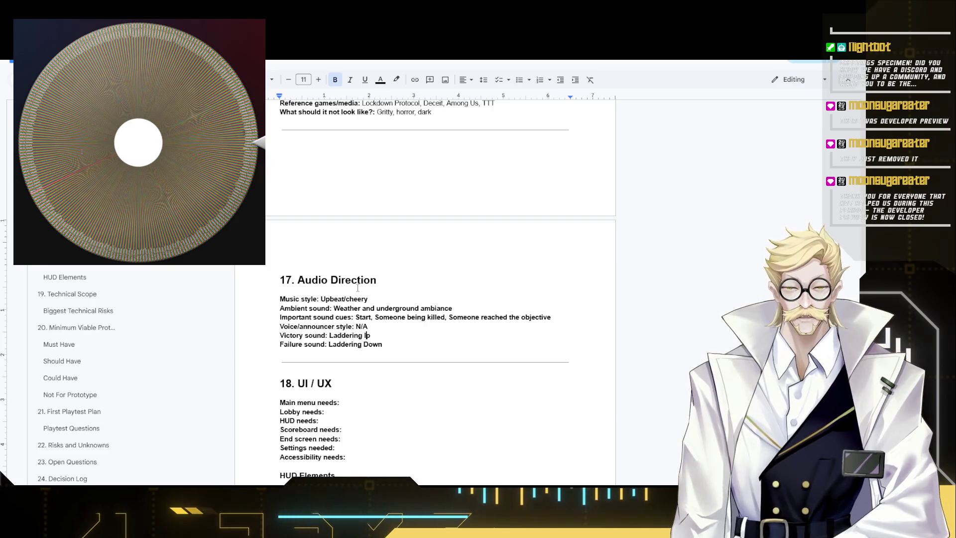
{"action": "type", "text": "U"}
{"action": "key", "text": "End"}
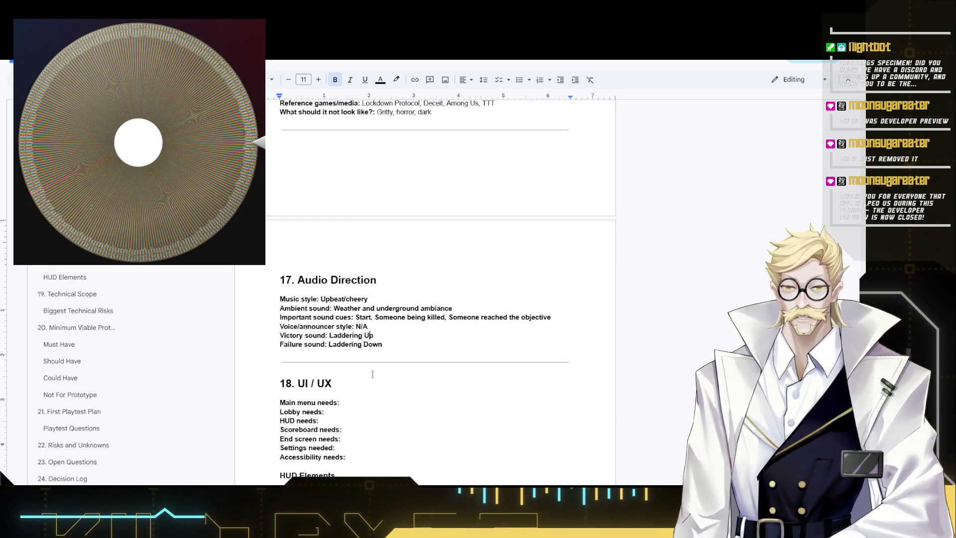
{"action": "mouse_move", "coordinate": [374, 336]}
{"action": "left_mouse_down"}
{"action": "mouse_move", "coordinate": [348, 327]}
{"action": "mouse_move", "coordinate": [287, 336]}
{"action": "mouse_move", "coordinate": [338, 337]}
{"action": "left_mouse_up"}
Change Victory sound to 'Victory melody' and Failure sound to 'Defeat Melody'.
{"action": "key", "text": "alt+Tab"}
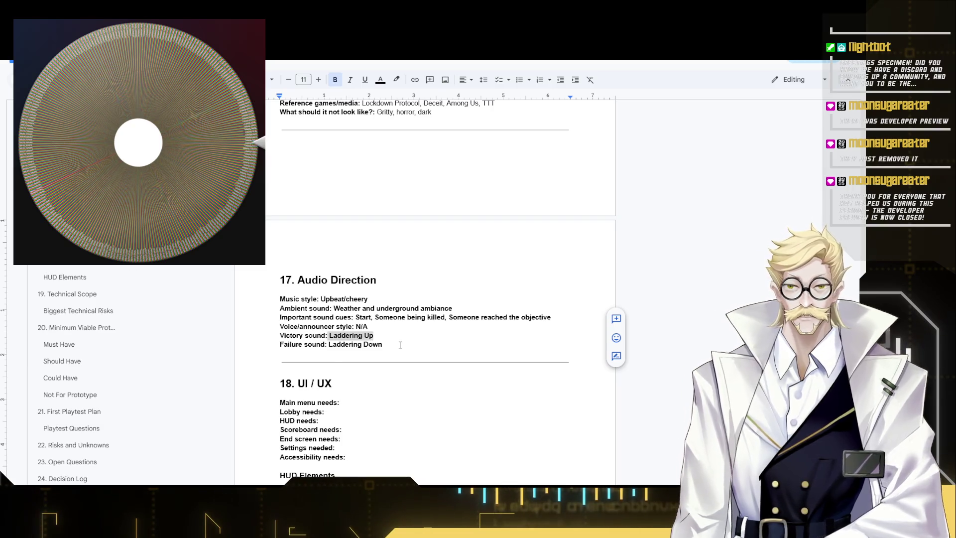
{"action": "left_click_drag", "start_coordinate": [374, 336], "coordinate": [329, 336]}
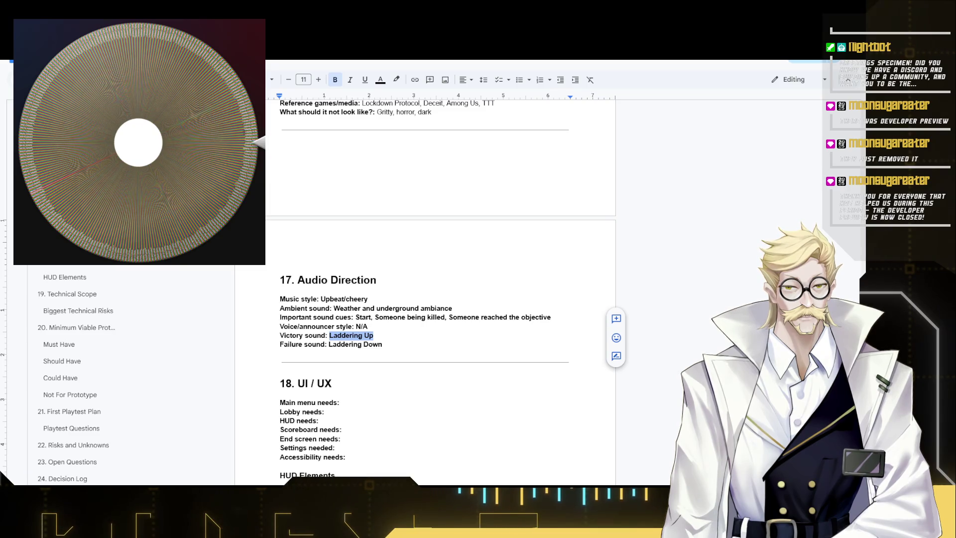
{"action": "type", "text": "Vict"}
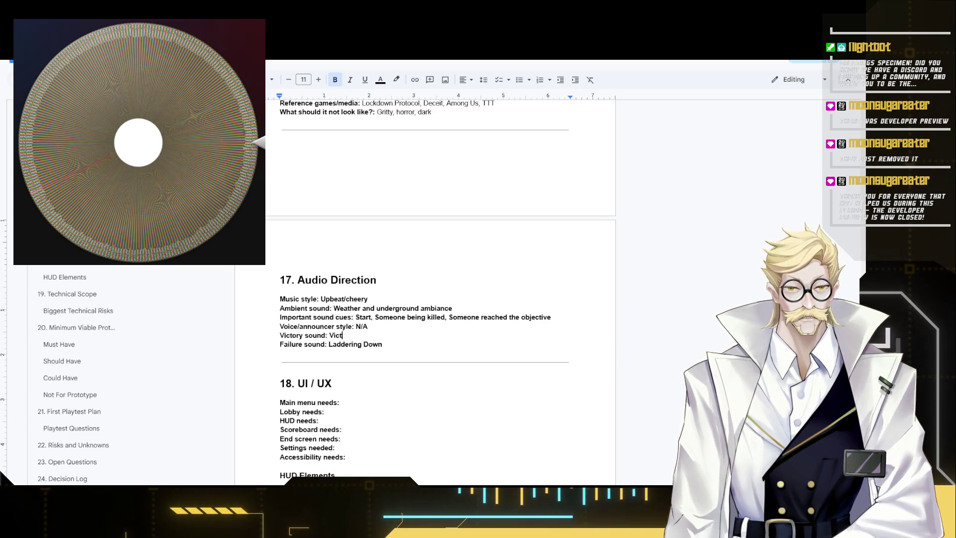
{"action": "type", "text": "ory "}
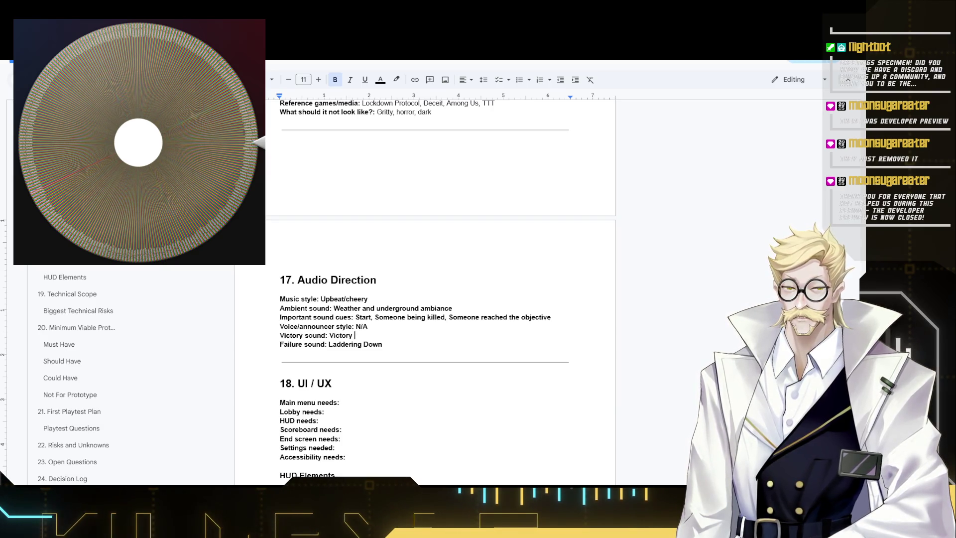
{"action": "type", "text": "melogy"}
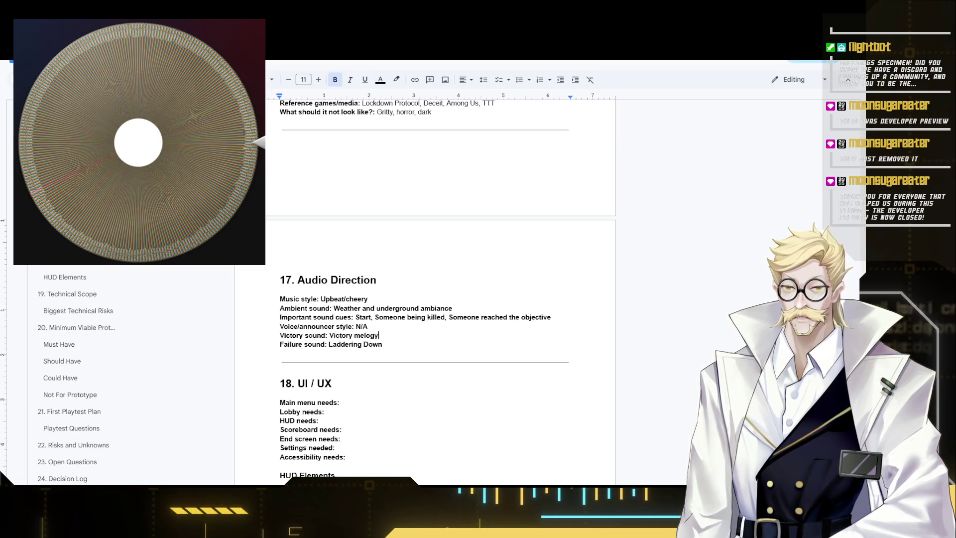
{"action": "left_click", "coordinate": [367, 336]}
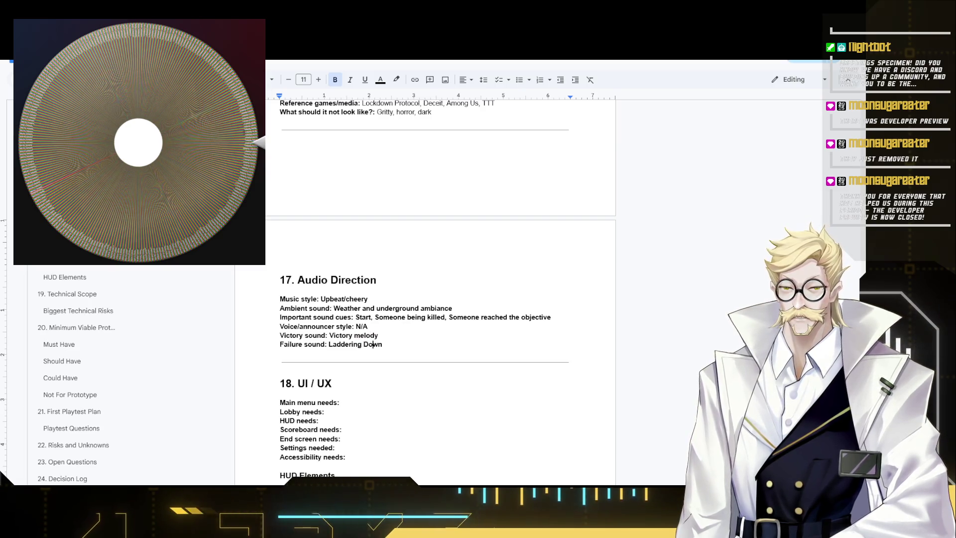
{"action": "left_click_drag", "start_coordinate": [383, 344], "coordinate": [330, 345]}
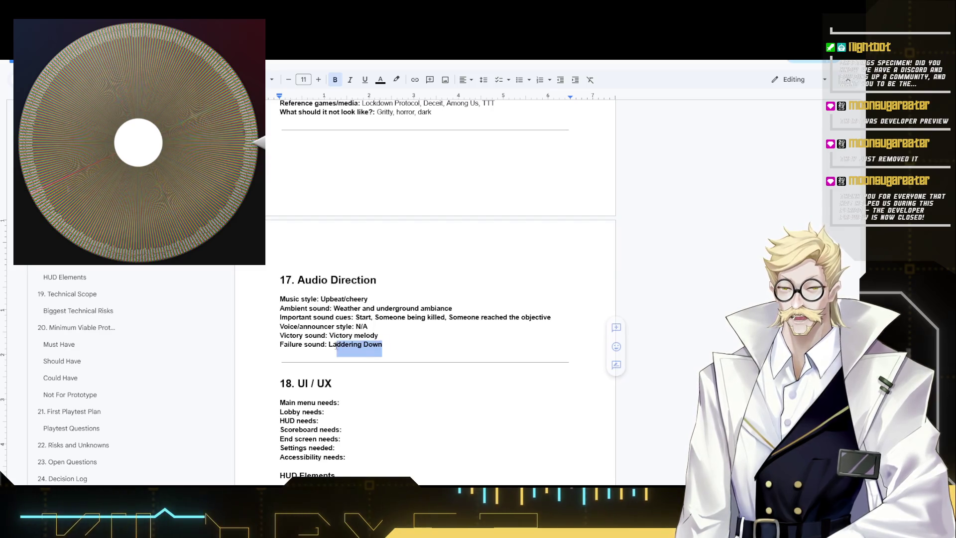
{"action": "type", "text": "Defea"}
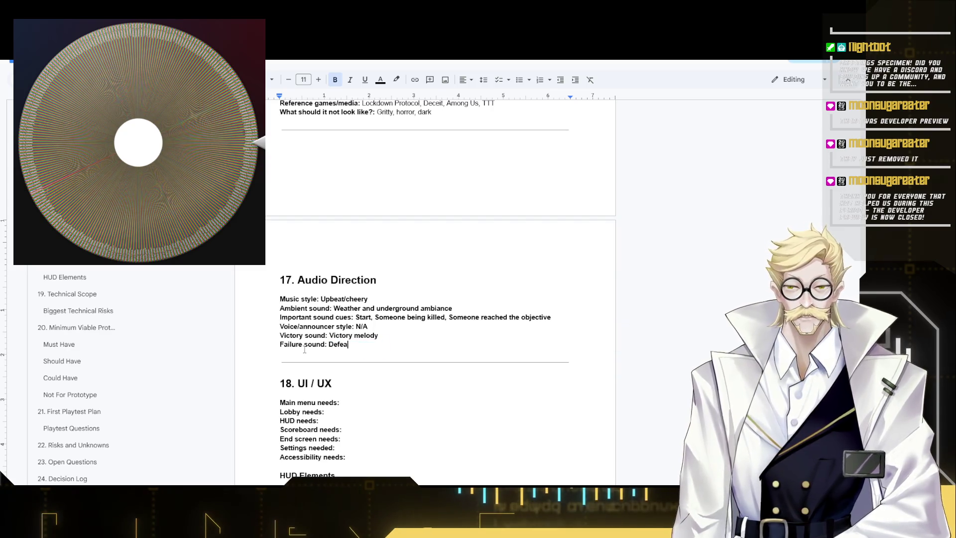
{"action": "type", "text": "t Melody"}
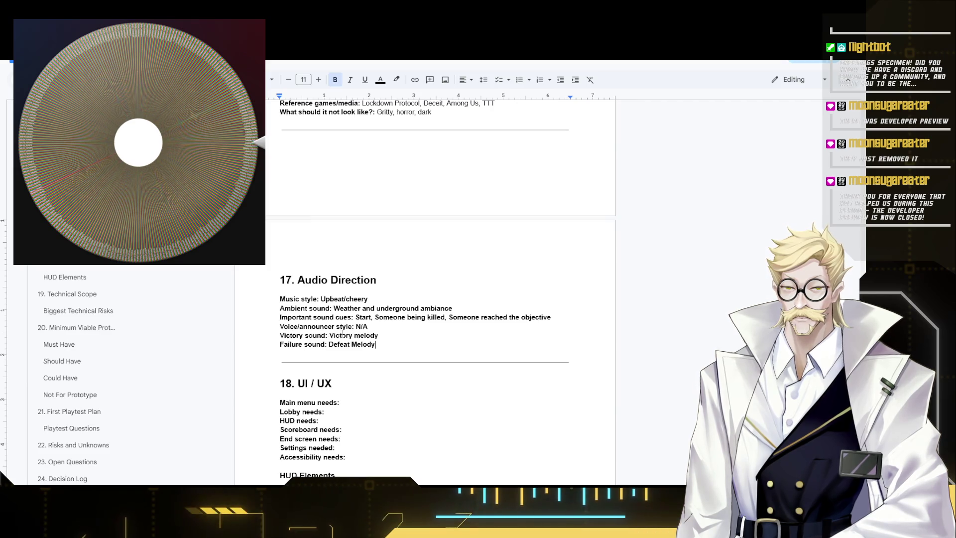
{"action": "mouse_move", "coordinate": [376, 345]}
{"action": "left_mouse_down"}
{"action": "mouse_move", "coordinate": [329, 345]}
{"action": "mouse_move", "coordinate": [351, 336]}
{"action": "mouse_move", "coordinate": [330, 336]}
{"action": "left_mouse_up"}
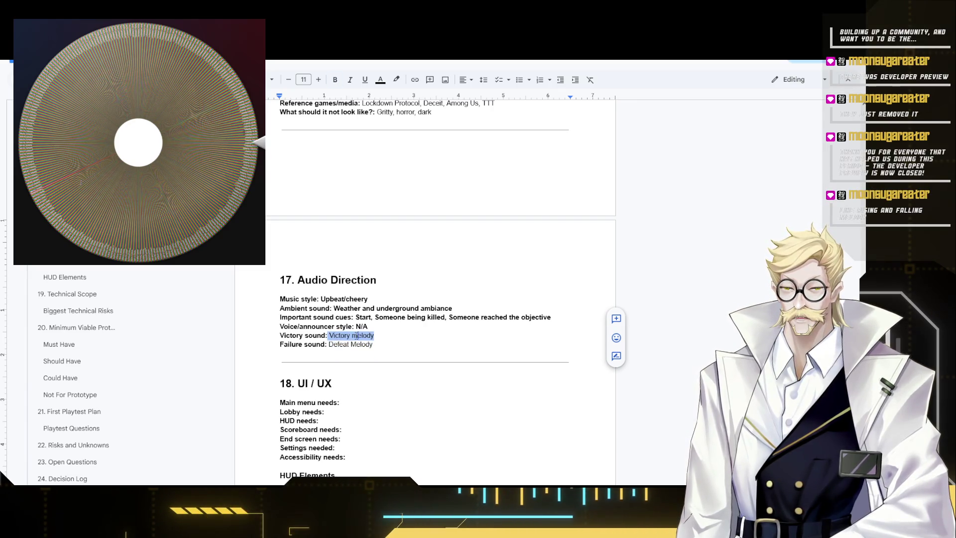
Capitalise 'Victory Melody' and make the sound cues answer non-bold.
{"action": "left_click", "coordinate": [354, 335]}
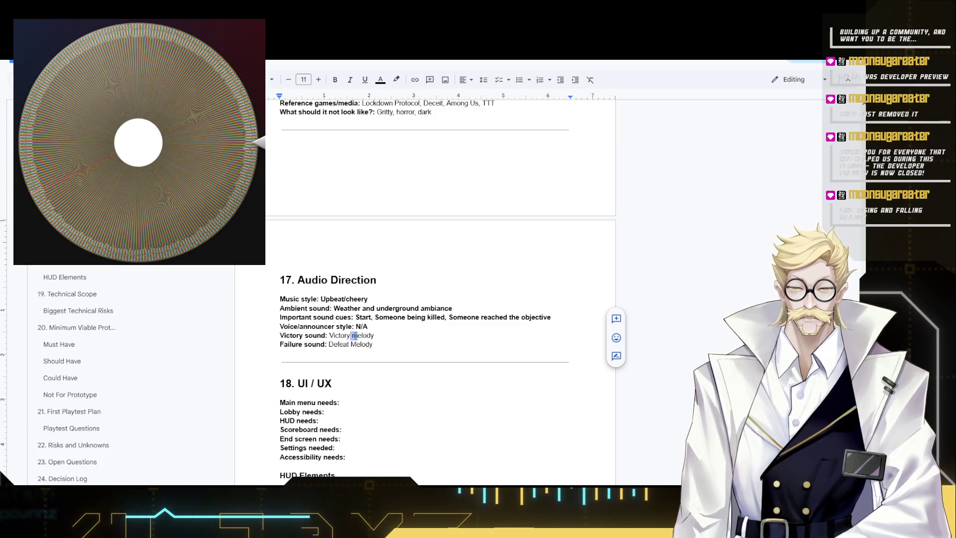
{"action": "type", "text": "M"}
{"action": "left_click_drag", "start_coordinate": [367, 327], "coordinate": [356, 326]}
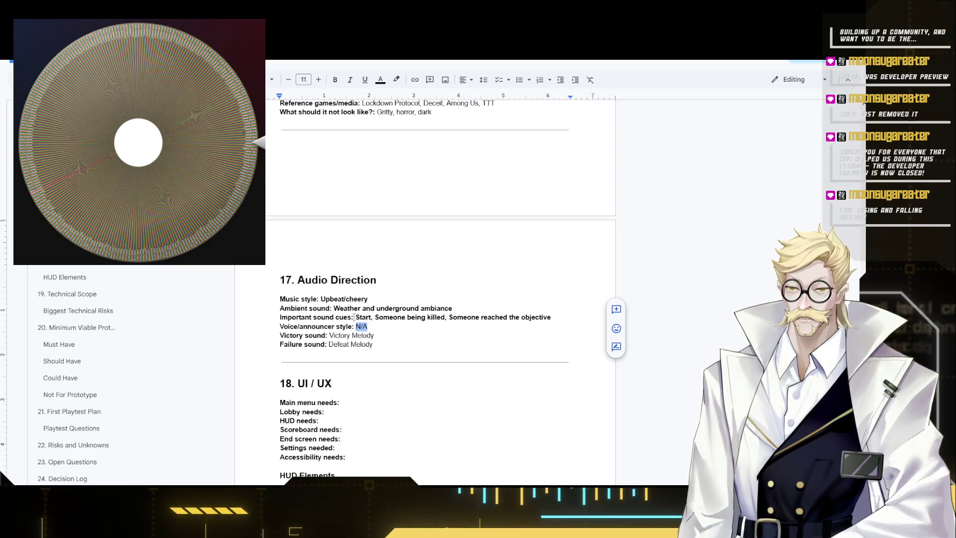
{"action": "double_click", "coordinate": [366, 316]}
{"action": "left_click_drag", "start_coordinate": [372, 317], "coordinate": [551, 316]}
{"action": "key", "text": "ctrl+b"}
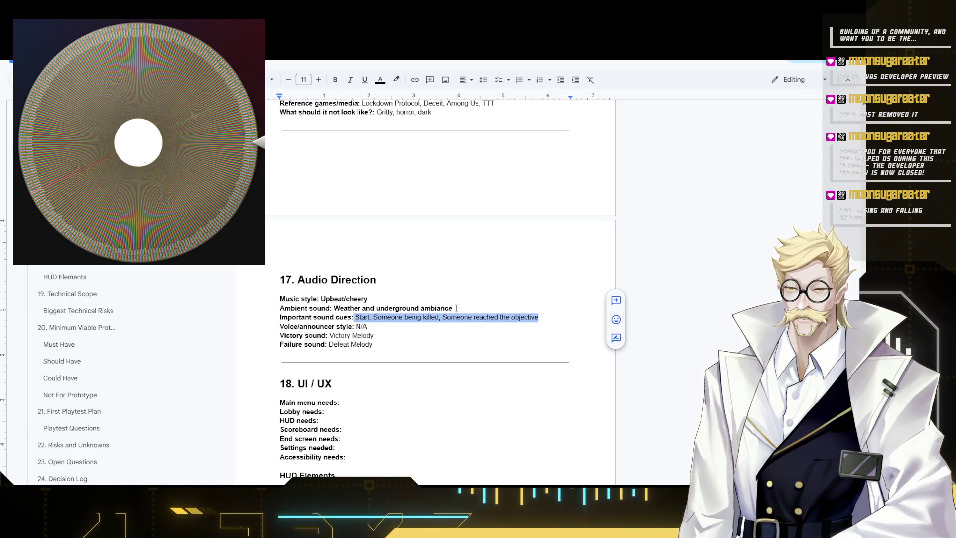
Unbold the Ambient sound and Upbeat/cheery music style answers.
{"action": "mouse_move", "coordinate": [452, 308]}
{"action": "left_mouse_down"}
{"action": "mouse_move", "coordinate": [350, 300]}
{"action": "mouse_move", "coordinate": [333, 309]}
{"action": "mouse_move", "coordinate": [321, 299]}
{"action": "left_mouse_up"}
{"action": "key", "text": "ctrl+b"}
{"action": "key", "text": "ctrl+b"}
{"action": "left_click", "coordinate": [416, 342]}
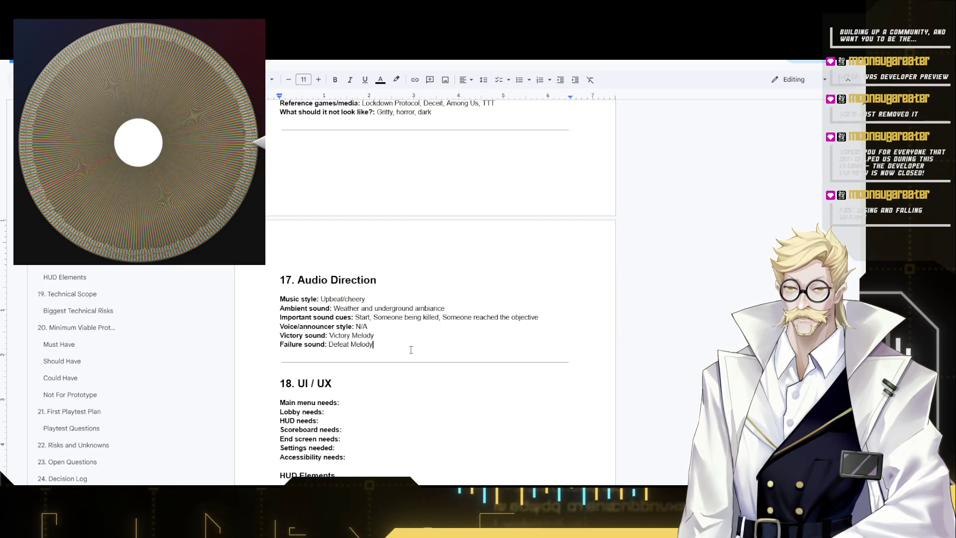
{"action": "scroll", "coordinate": [379, 346], "scroll_direction": "down", "scroll_amount": 2}
{"action": "left_click", "coordinate": [365, 261]}
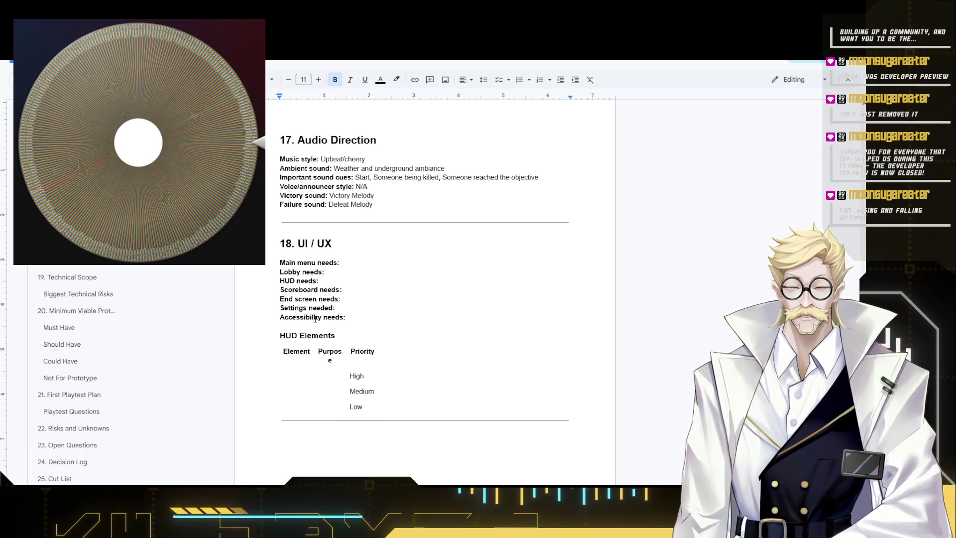
{"action": "type", "text": "Start,"}
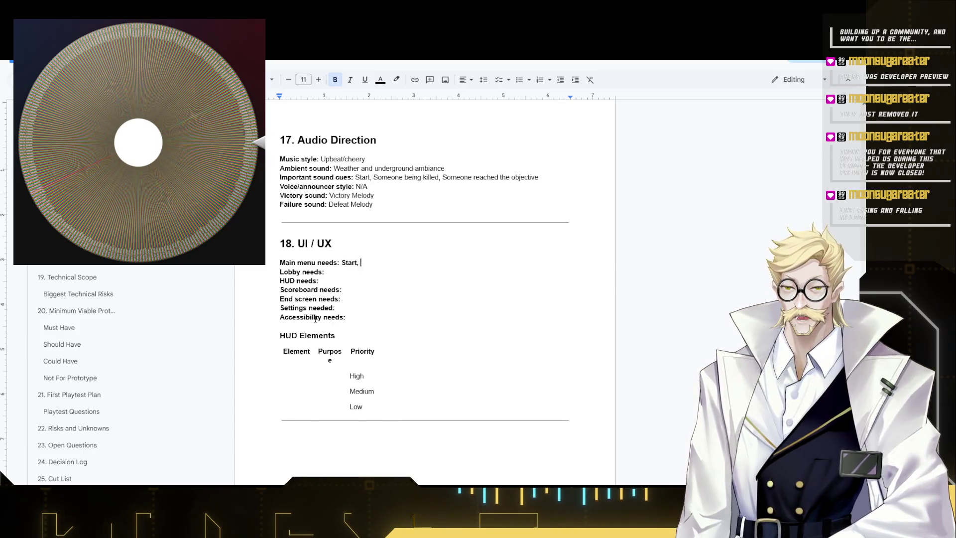
{"action": "type", "text": "Options"}
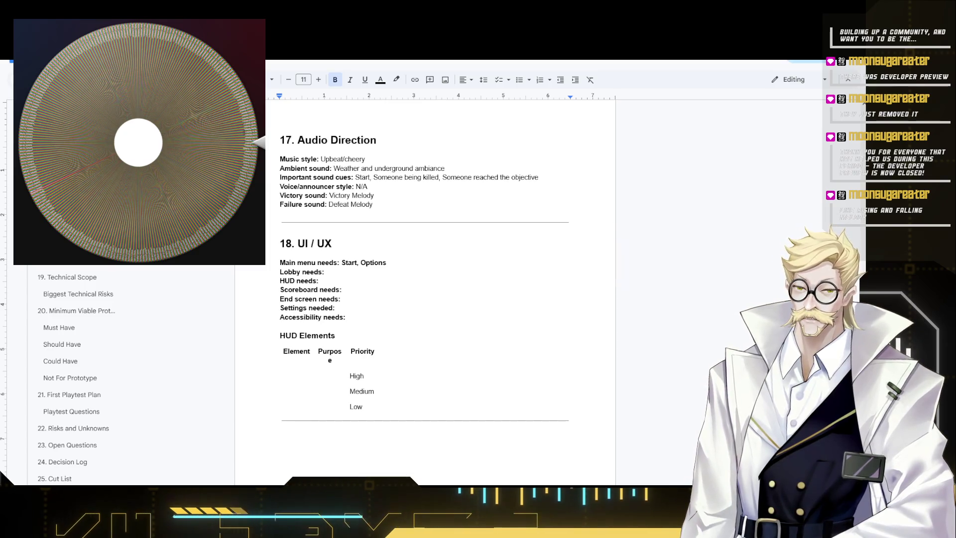
{"action": "scroll", "coordinate": [441, 299], "scroll_direction": "up", "scroll_amount": 2}
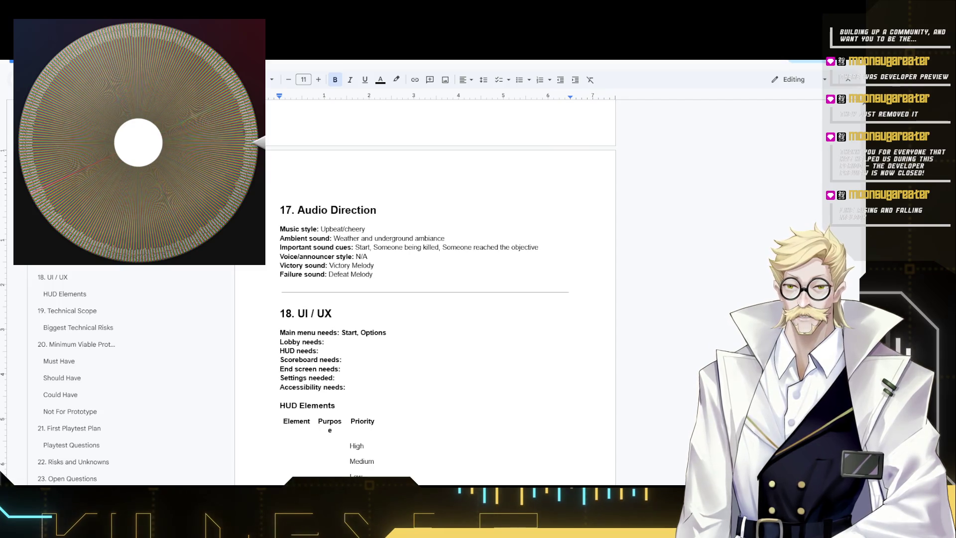
List Start, Options, Quit, Credits as main menu needs and begin the lobby needs.
{"action": "left_click", "coordinate": [347, 342]}
{"action": "type", "text": "Round Setting"}
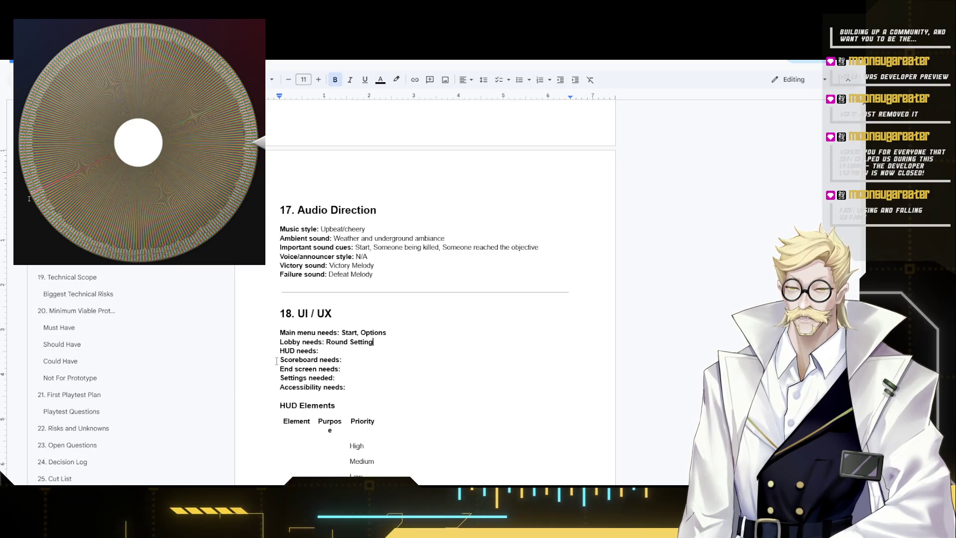
{"action": "type", "text": "s,"}
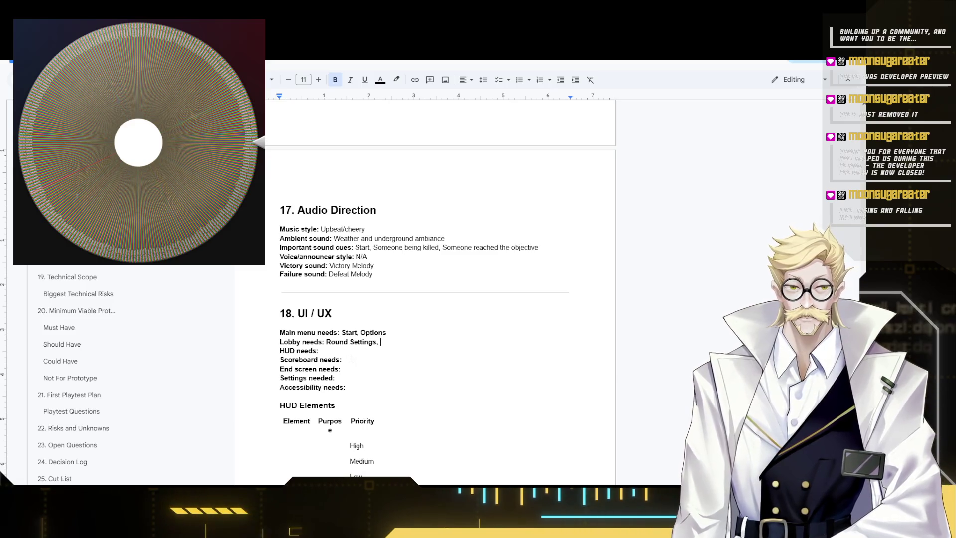
{"action": "left_click", "coordinate": [345, 332]}
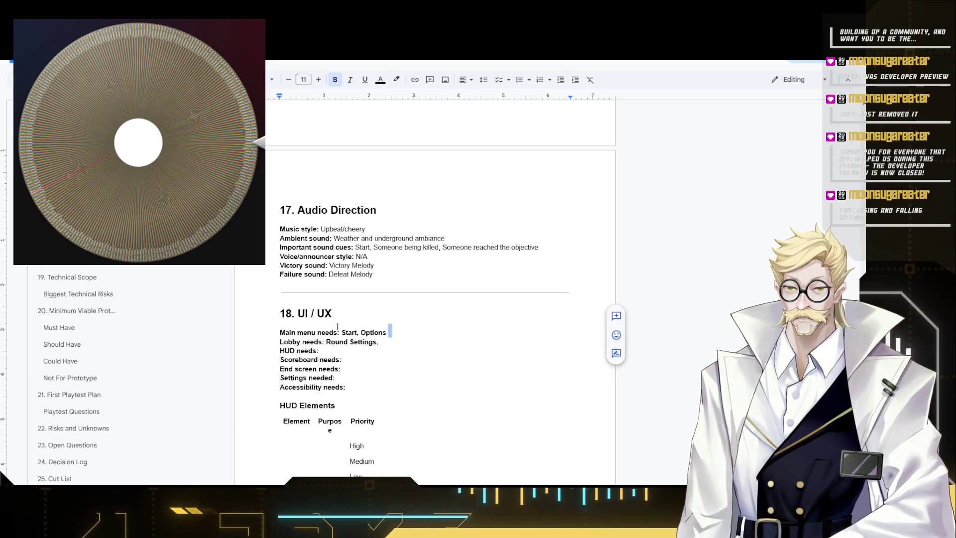
{"action": "key", "text": "End"}
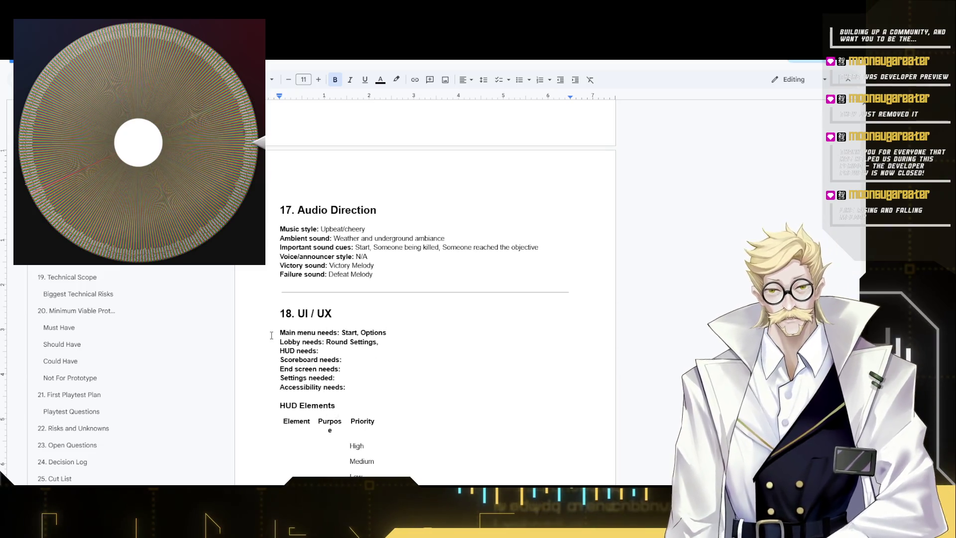
{"action": "type", "text": " Quit"}
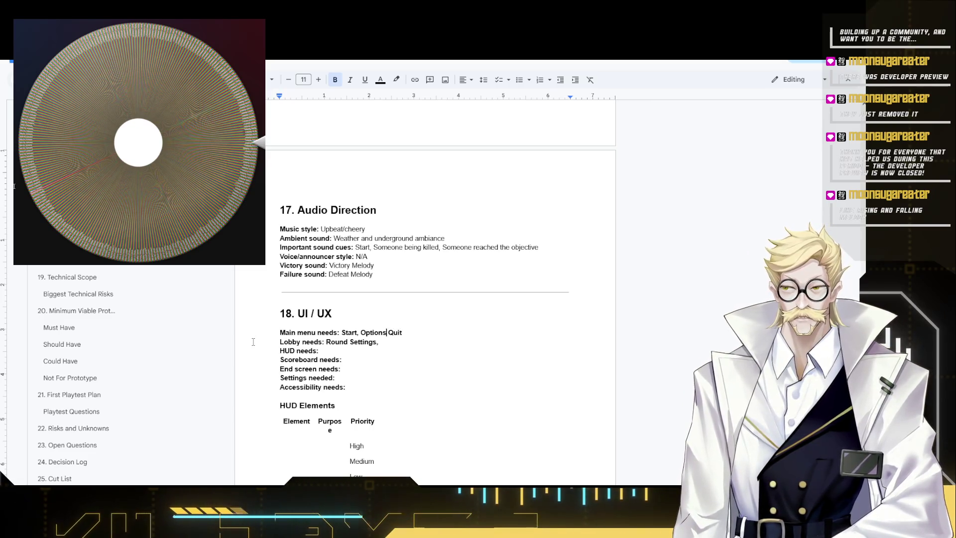
{"action": "type", "text": ","}
{"action": "key", "text": "End"}
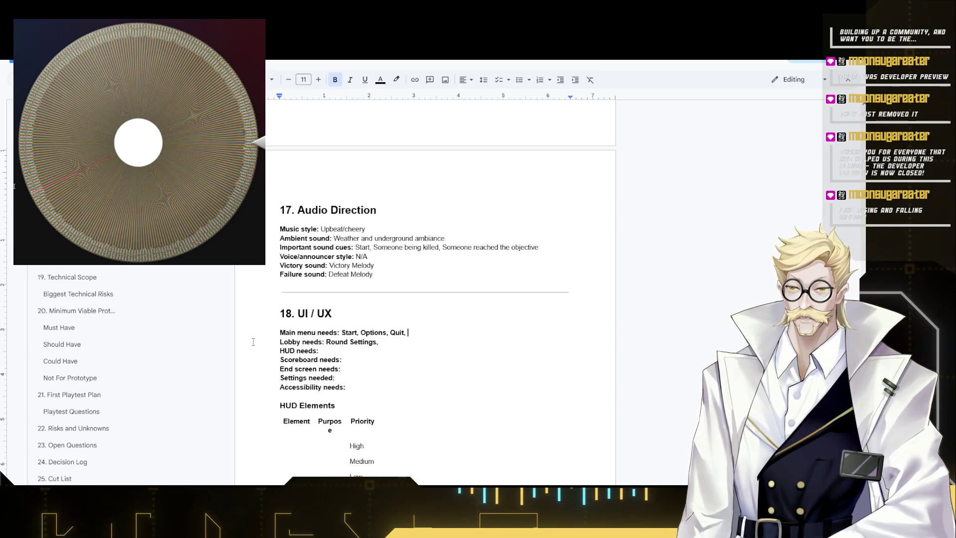
{"action": "type", "text": "Credits"}
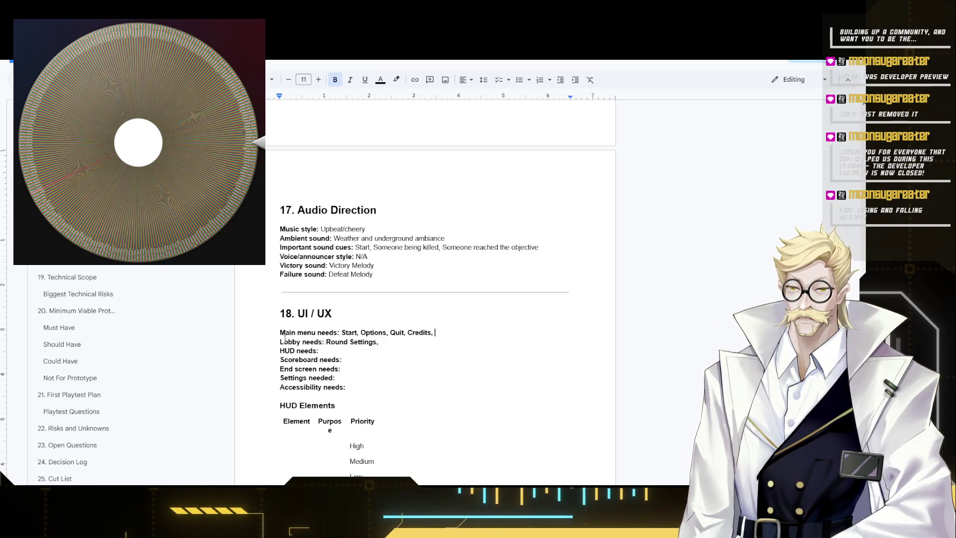
{"action": "key", "text": "Down"}
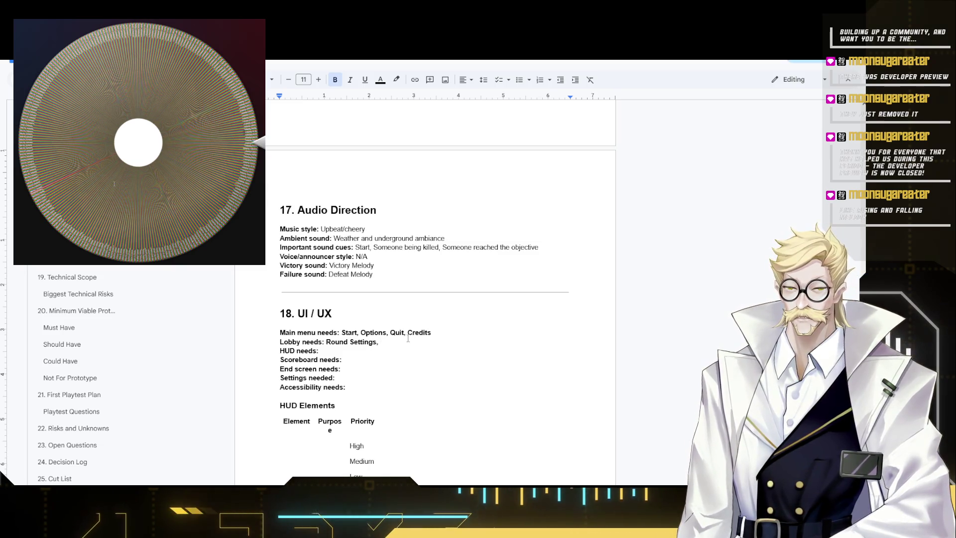
{"action": "type", "text": "playercount, amou"}
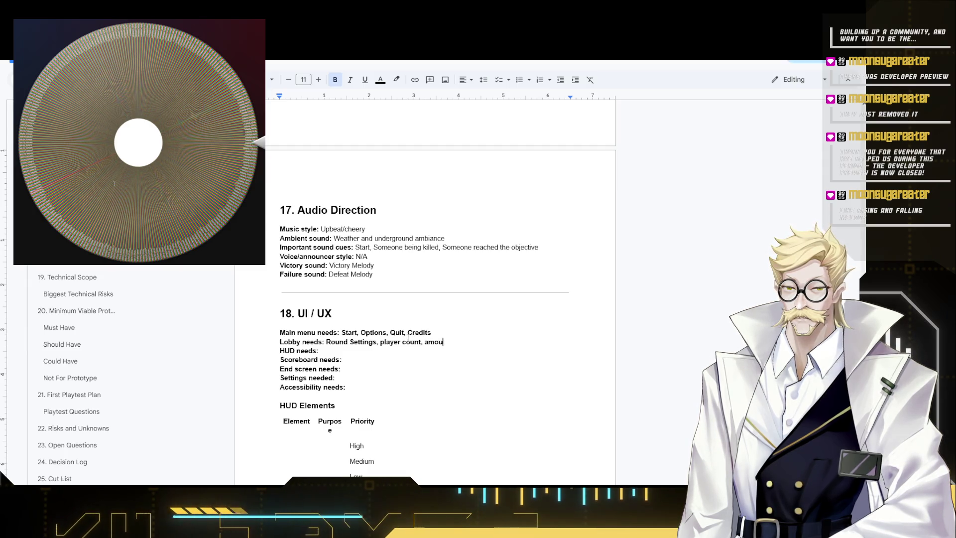
Answer lobby needs with Player count, start, leave, kick and add Crosshair to HUD needs.
{"action": "key", "text": "BackSpace"}
{"action": "key", "text": "BackSpace"}
{"action": "key", "text": "BackSpace"}
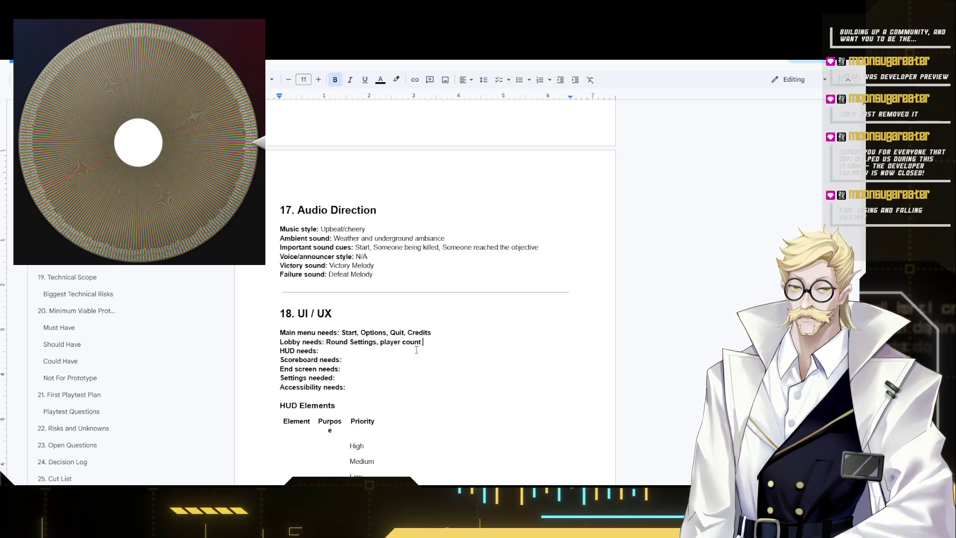
{"action": "key", "text": "ctrl+shift+Left"}
{"action": "key", "text": "ctrl+shift+Left"}
{"action": "key", "text": "ctrl+shift+Left"}
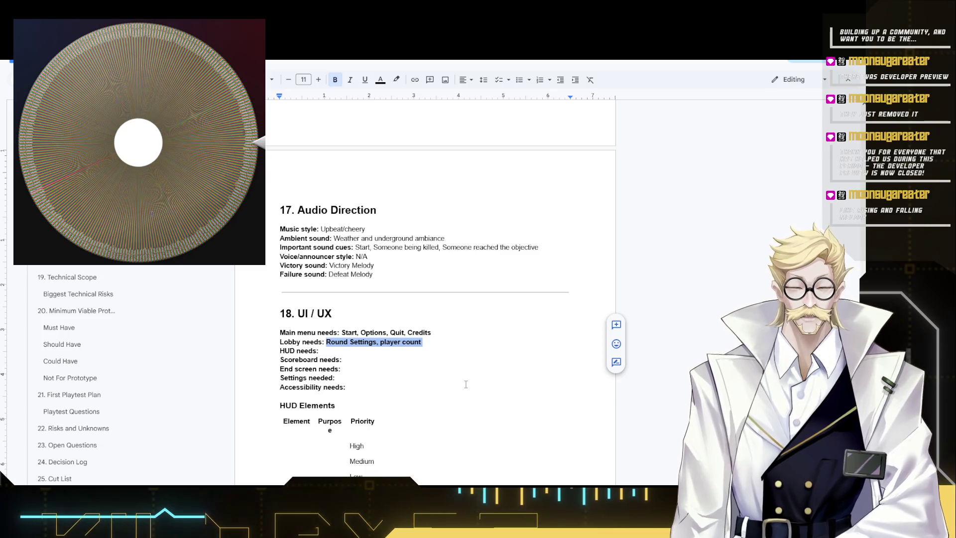
{"action": "type", "text": "Player count, start"}
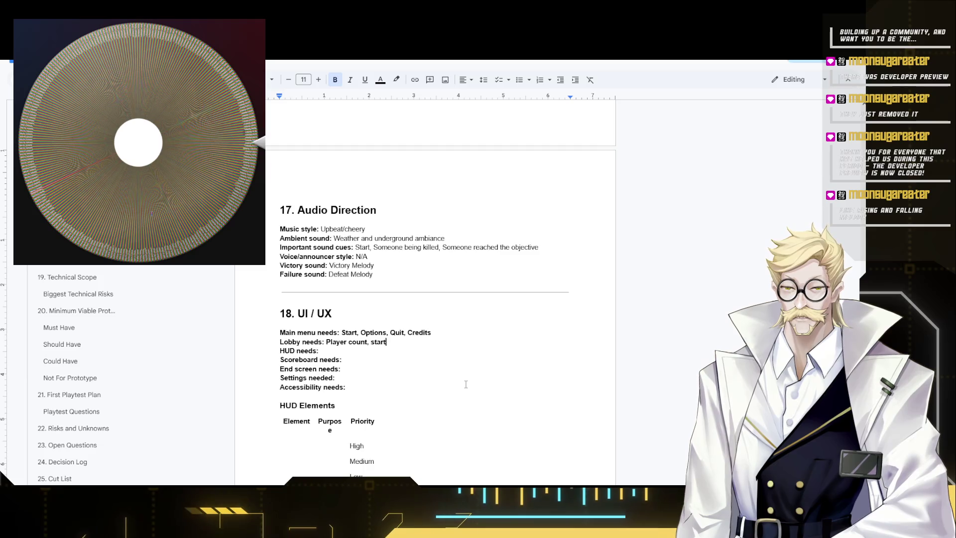
{"action": "type", "text": ", "}
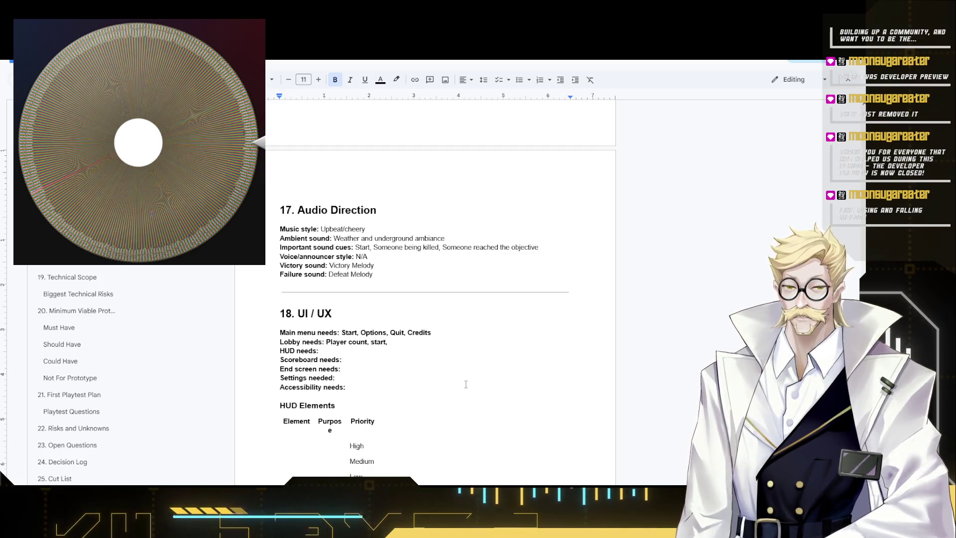
{"action": "type", "text": "leave"}
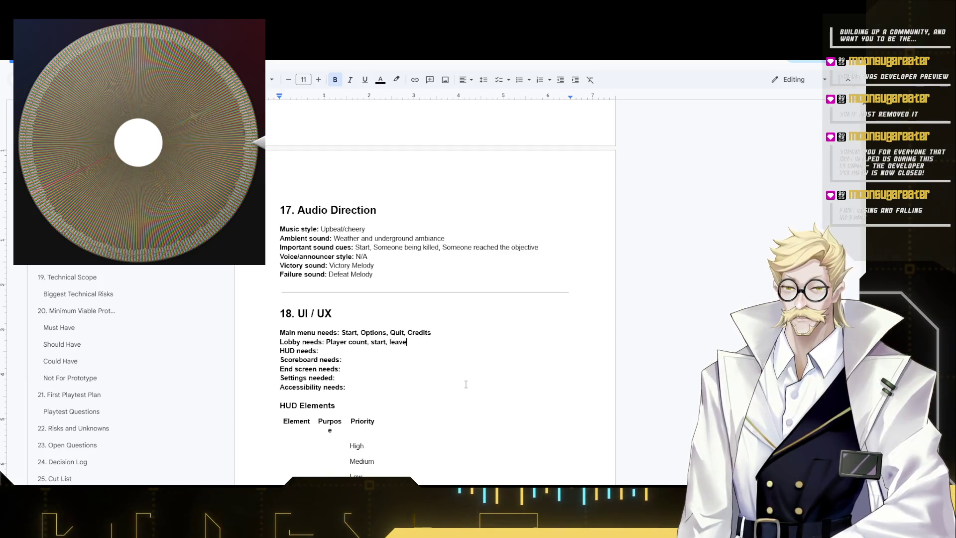
{"action": "type", "text": ", kick"}
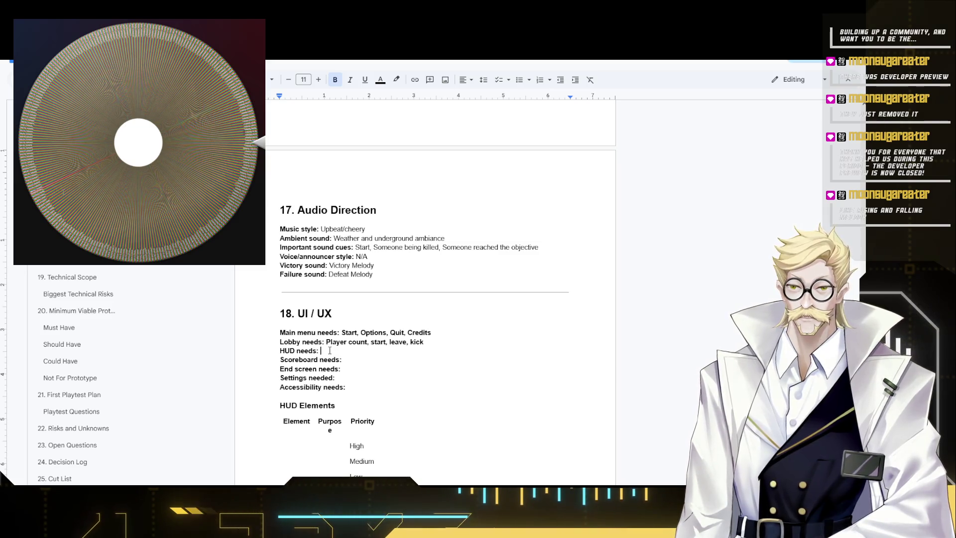
{"action": "type", "text": "Corsa"}
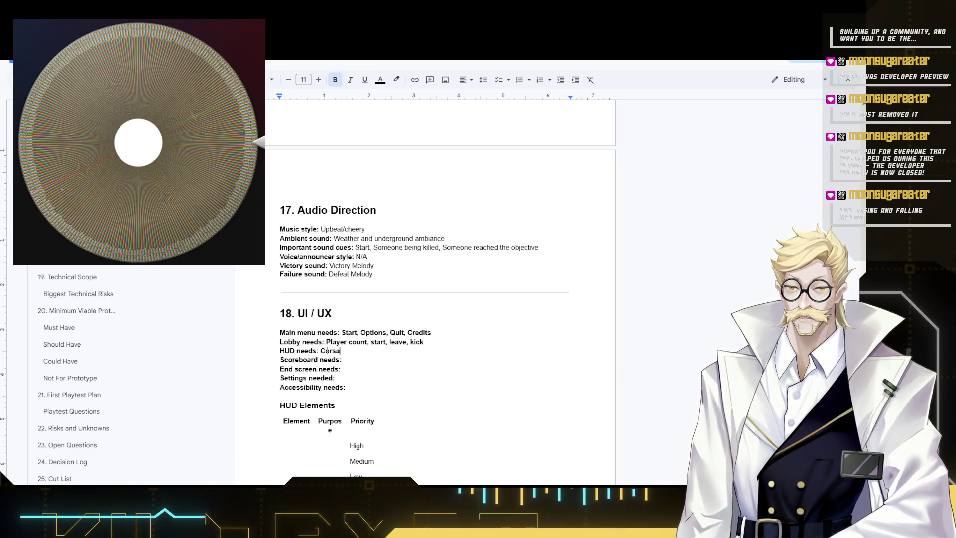
{"action": "type", "text": "osshai"}
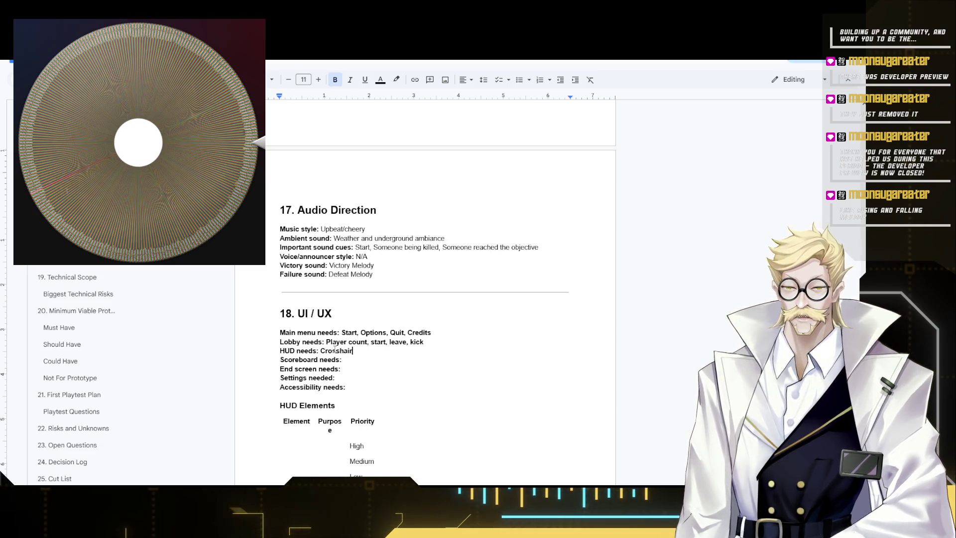
{"action": "double_click", "coordinate": [333, 351]}
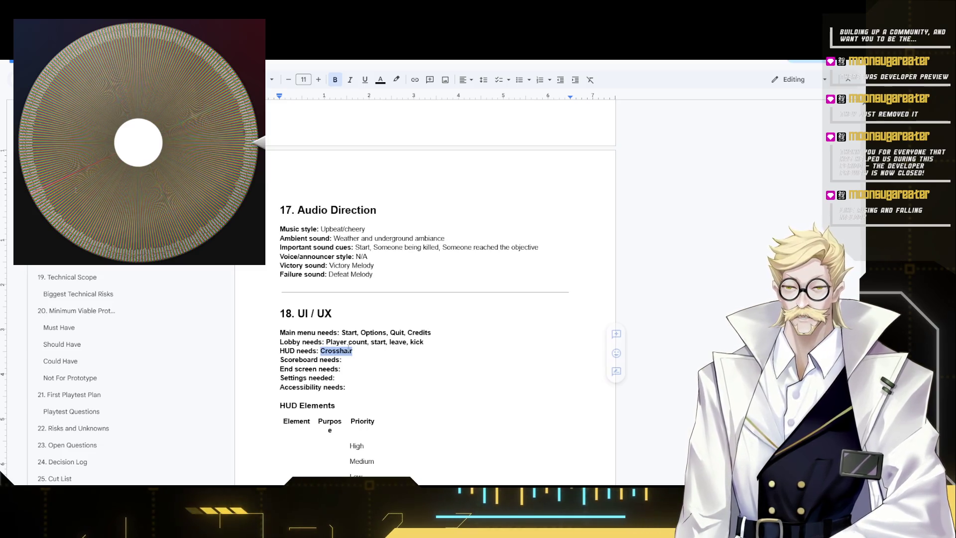
Briefly web-search 'Crosshair' in a new Firefox tab, then return to the HUD line.
{"action": "key", "text": "ctrl+t"}
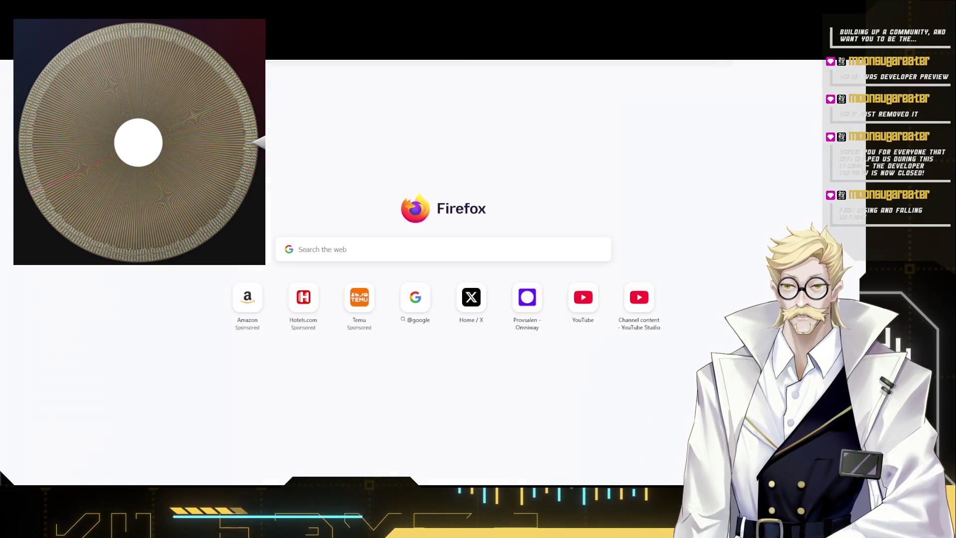
{"action": "key", "text": "ctrl+v"}
{"action": "key", "text": "Return"}
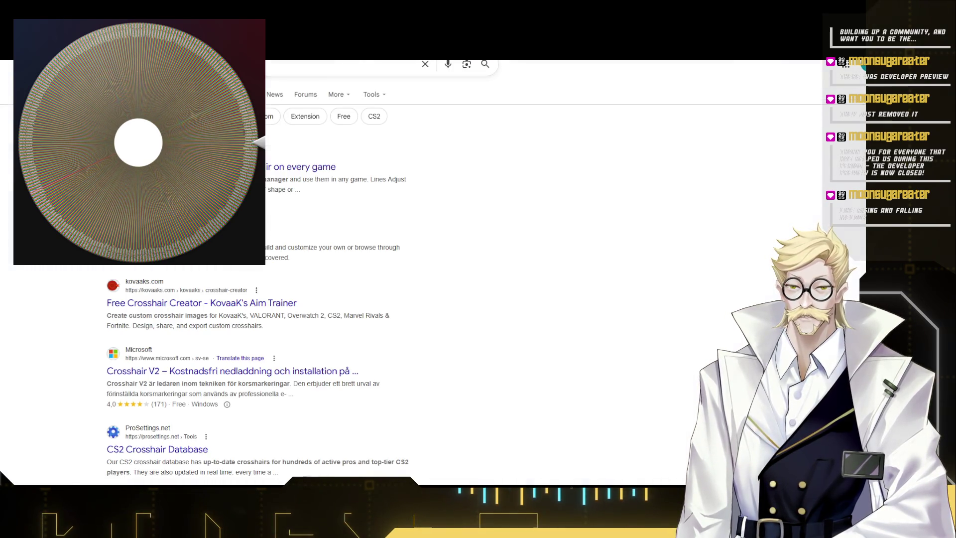
{"action": "key", "text": "ctrl+w"}
{"action": "left_click", "coordinate": [374, 351]}
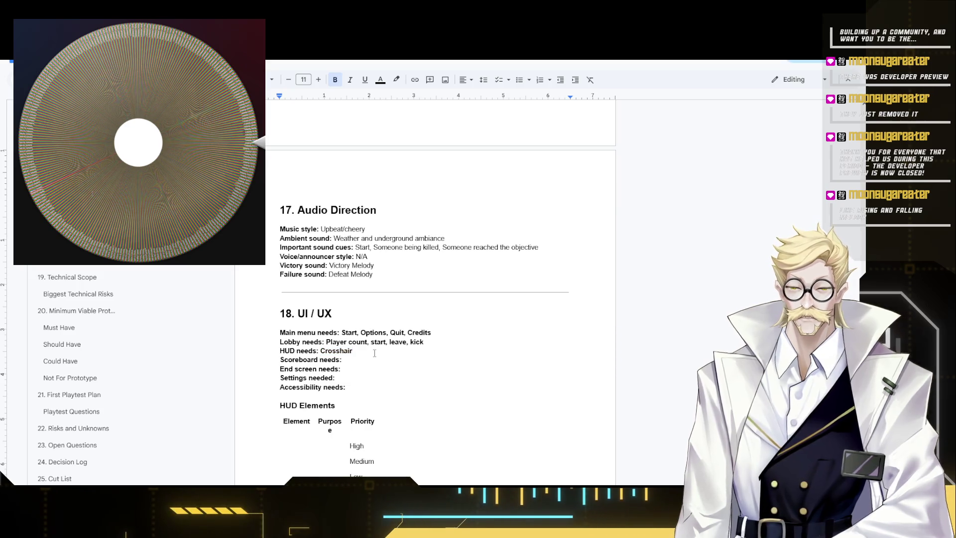
{"action": "type", "text": ", Health, "}
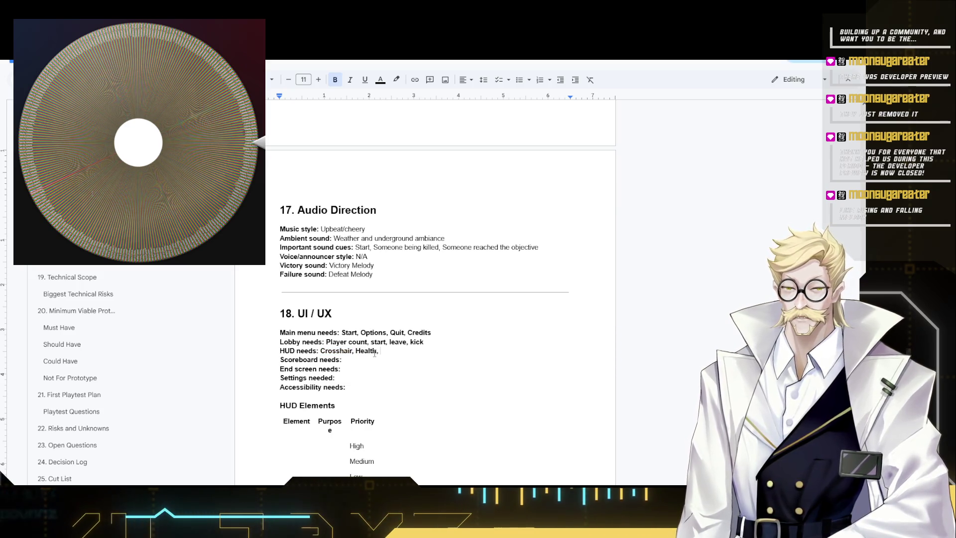
{"action": "type", "text": "Ammo"}
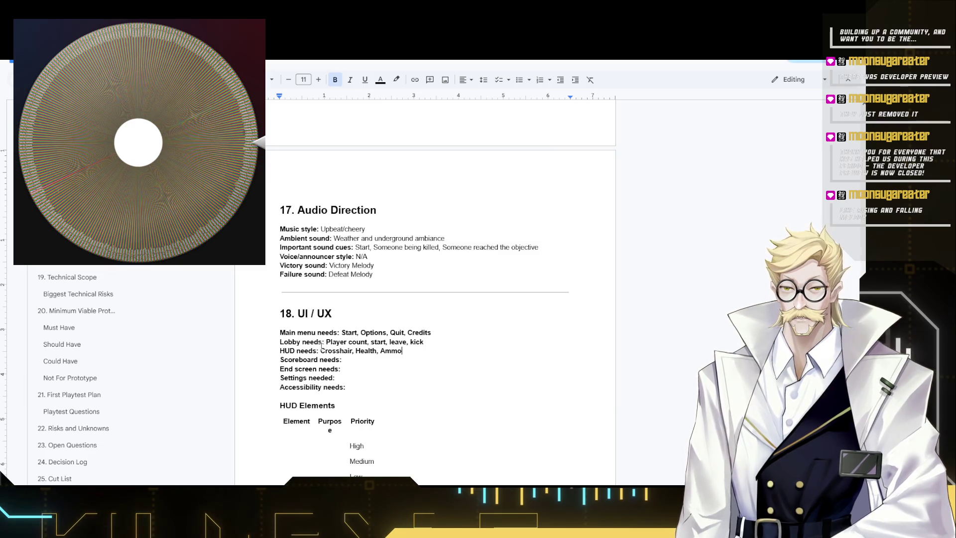
Make HUD needs Crosshair, Health, Ammo plain and answer end screen with Victory/Defeat.
{"action": "left_click_drag", "start_coordinate": [401, 354], "coordinate": [321, 352]}
{"action": "key", "text": "ctrl+b"}
{"action": "left_click", "coordinate": [410, 342]}
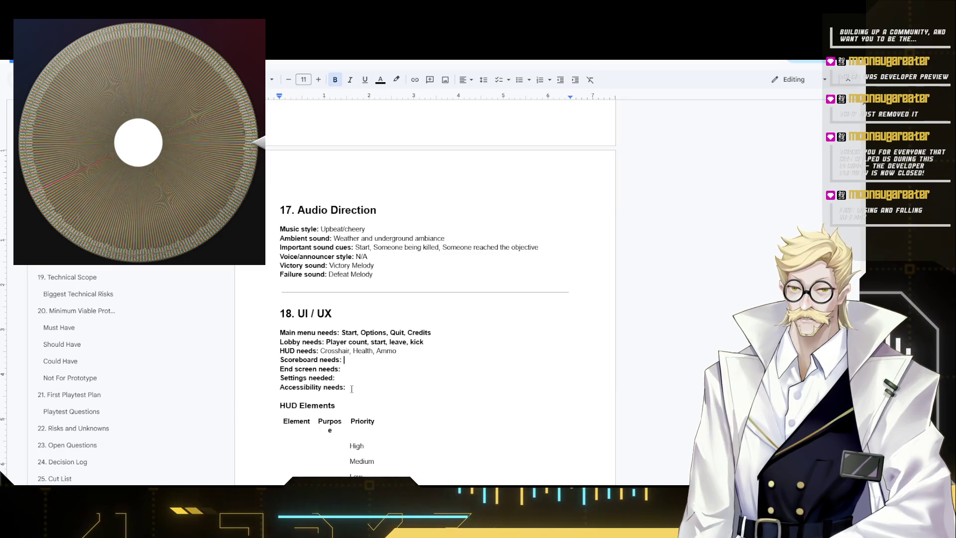
{"action": "type", "text": "N"}
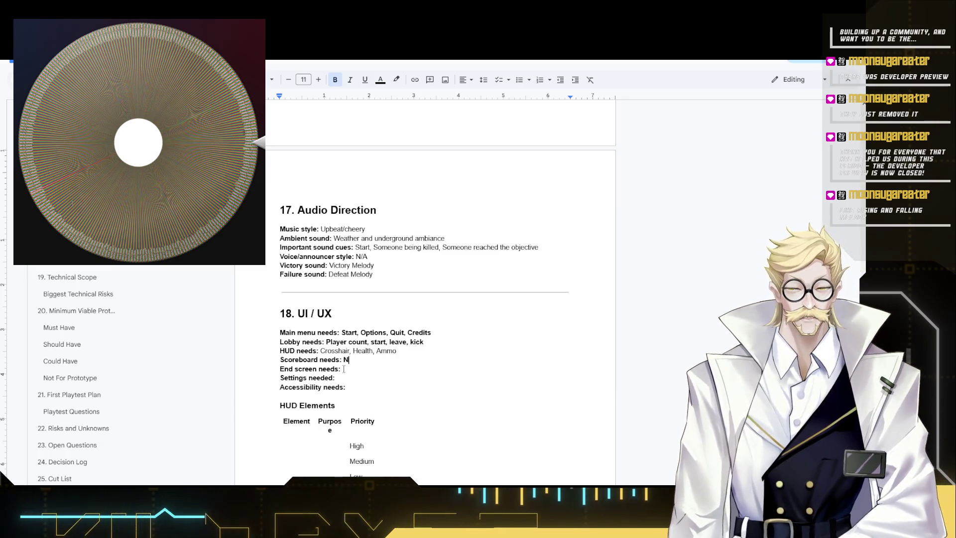
{"action": "type", "text": "/A"}
{"action": "key", "text": "BackSpace"}
{"action": "key", "text": "BackSpace"}
{"action": "key", "text": "BackSpace"}
{"action": "key", "text": "Tab"}
{"action": "type", "text": "Victory"}
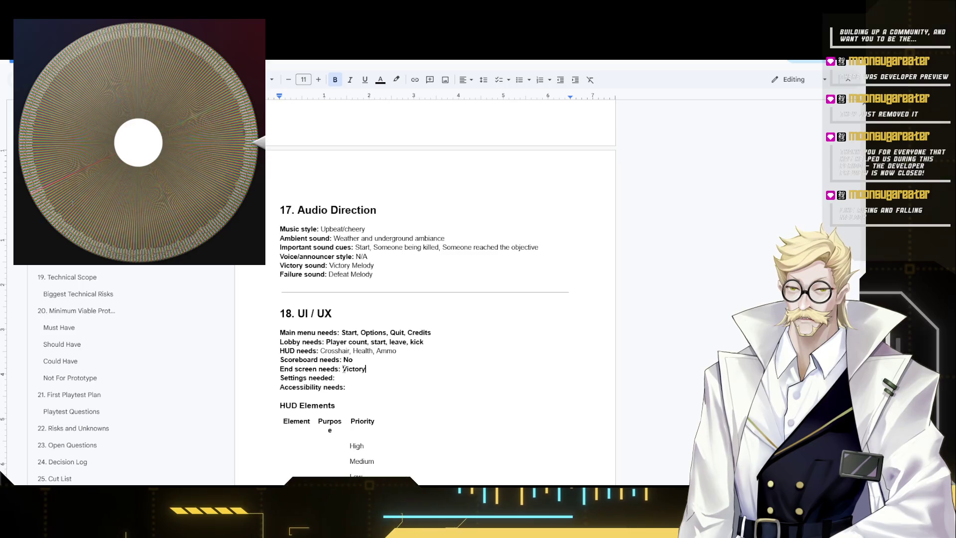
{"action": "type", "text": "/Defeat,"}
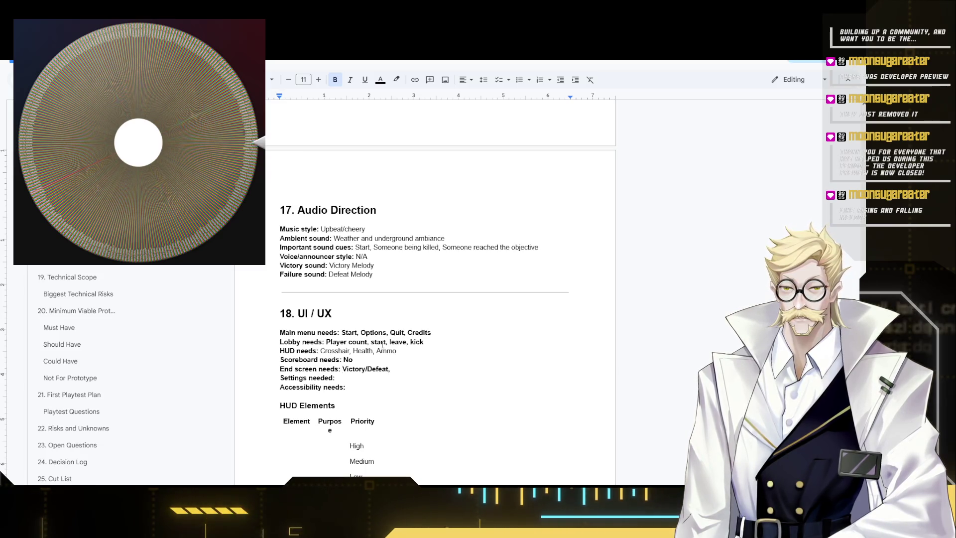
Unbold the Victory/Defeat end screen answer.
{"action": "double_click", "coordinate": [373, 368]}
{"action": "left_click", "coordinate": [408, 370]}
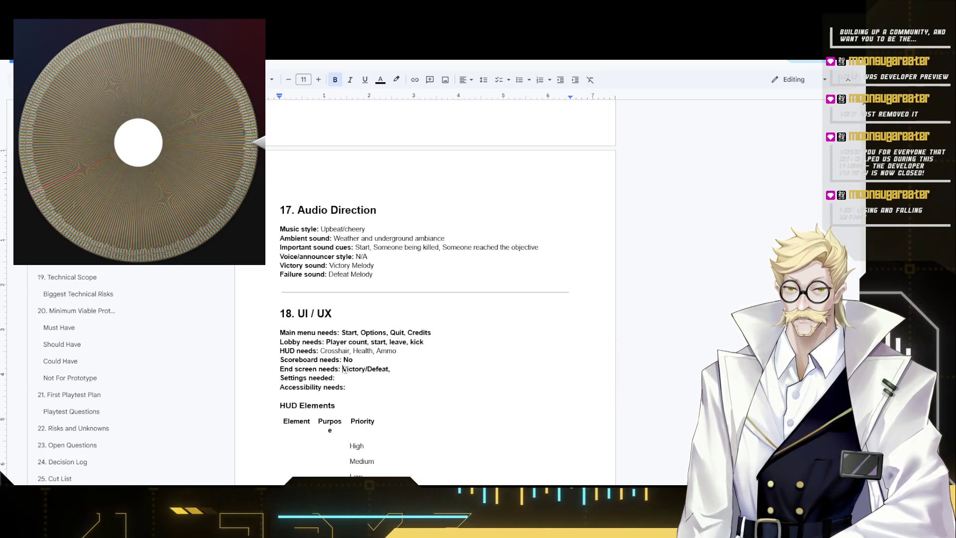
{"action": "double_click", "coordinate": [367, 370]}
{"action": "key", "text": "ctrl+b"}
Replace the scoreboard answer with Wins/Loses based on Role in plain weight.
{"action": "double_click", "coordinate": [348, 360]}
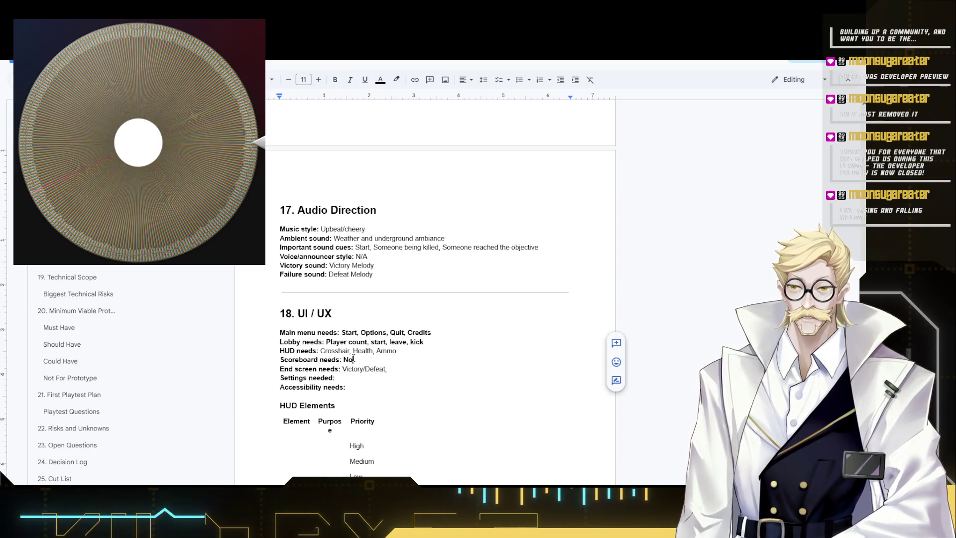
{"action": "type", "text": "Yes"}
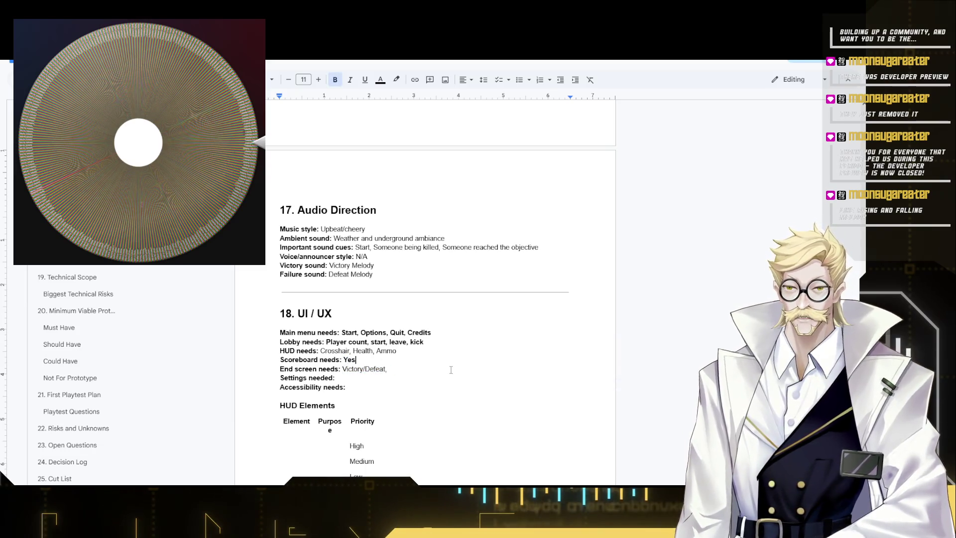
{"action": "type", "text": "s"}
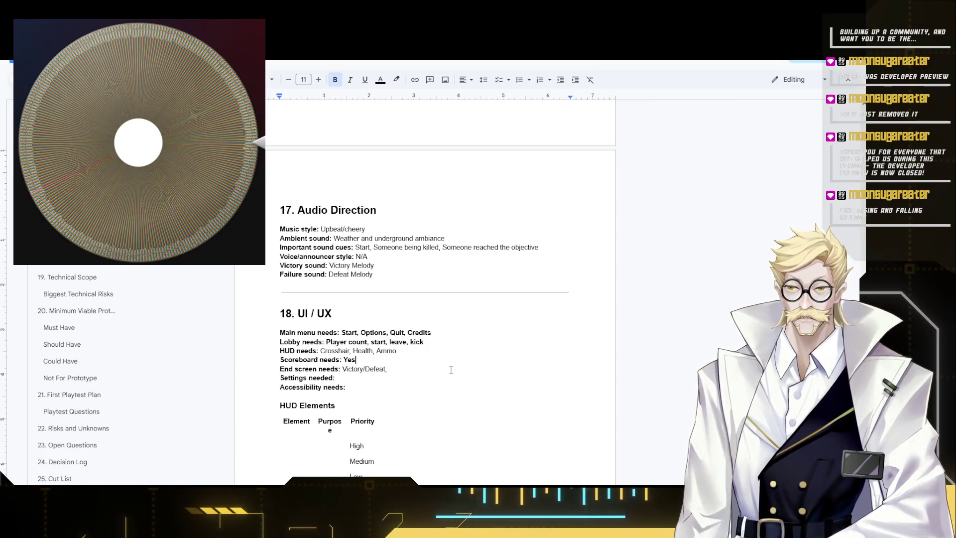
{"action": "type", "text": ", Wins"}
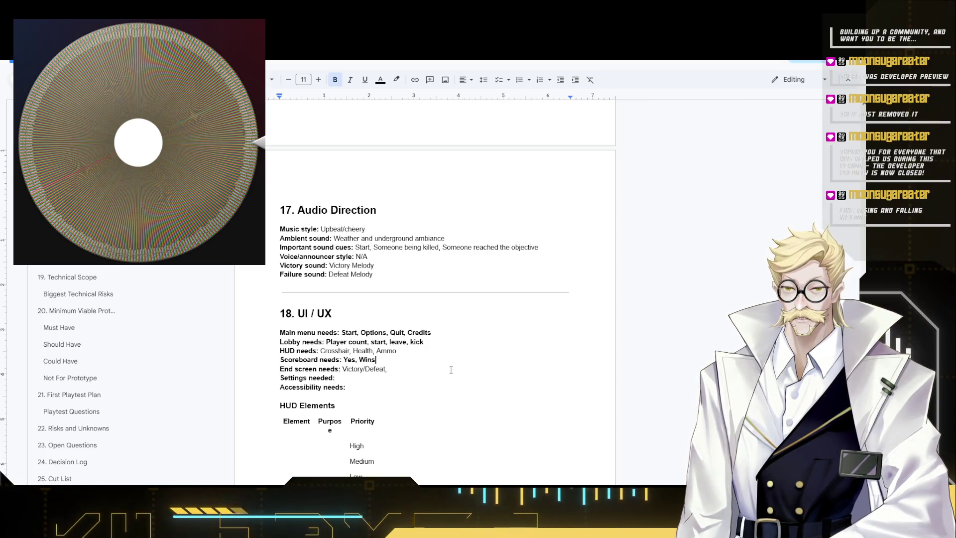
{"action": "type", "text": "/Loss"}
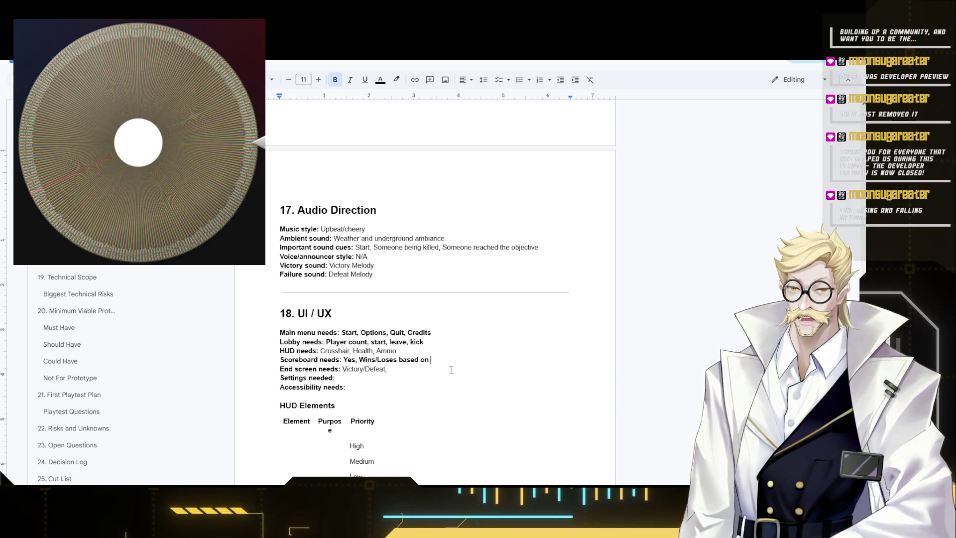
{"action": "type", "text": " Role"}
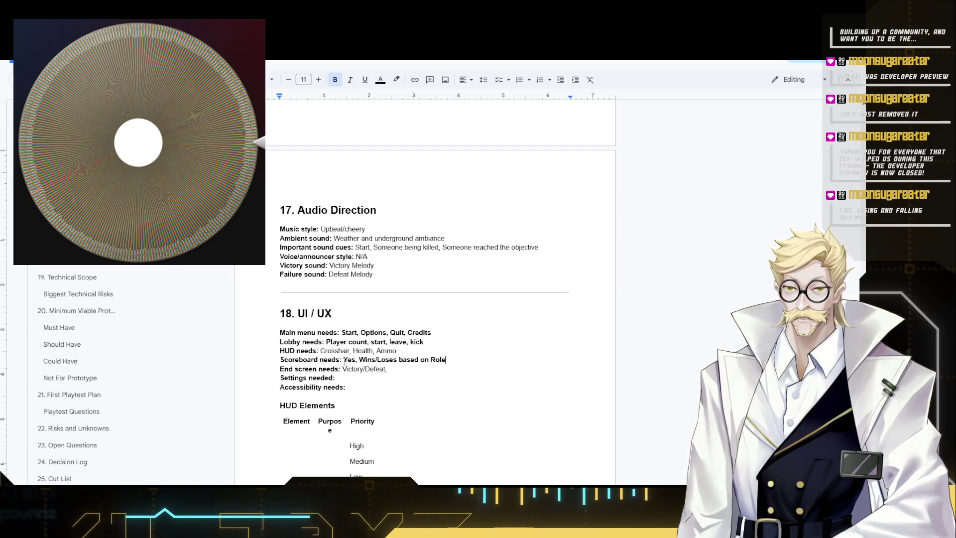
{"action": "left_click", "coordinate": [344, 360], "text": "shift"}
{"action": "key", "text": "ctrl+b"}
{"action": "left_click", "coordinate": [401, 372]}
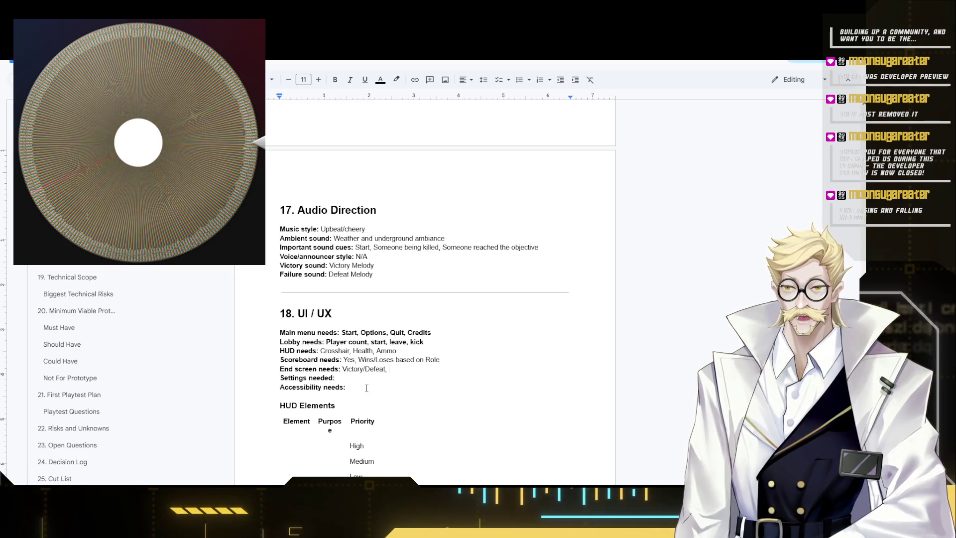
{"action": "type", "text": "Continue, "}
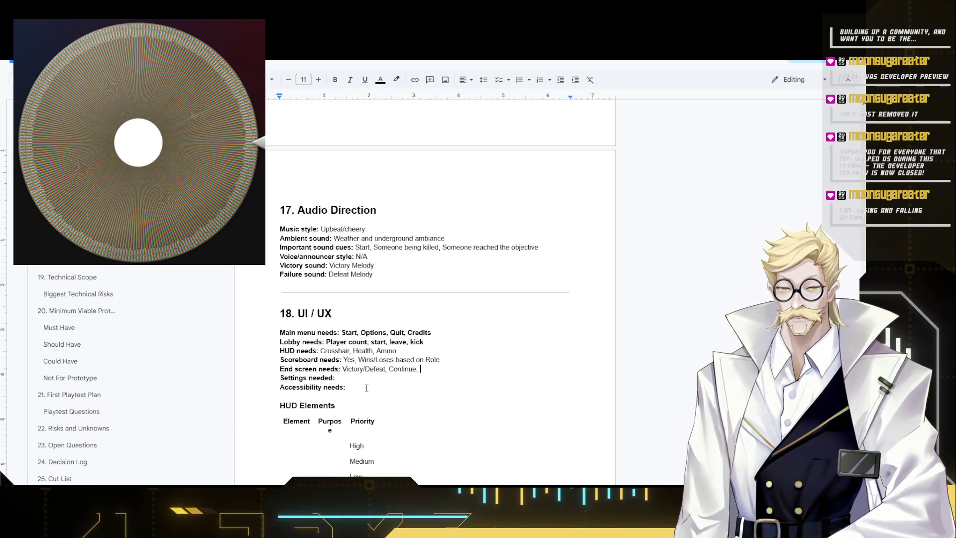
{"action": "type", "text": "new game,"}
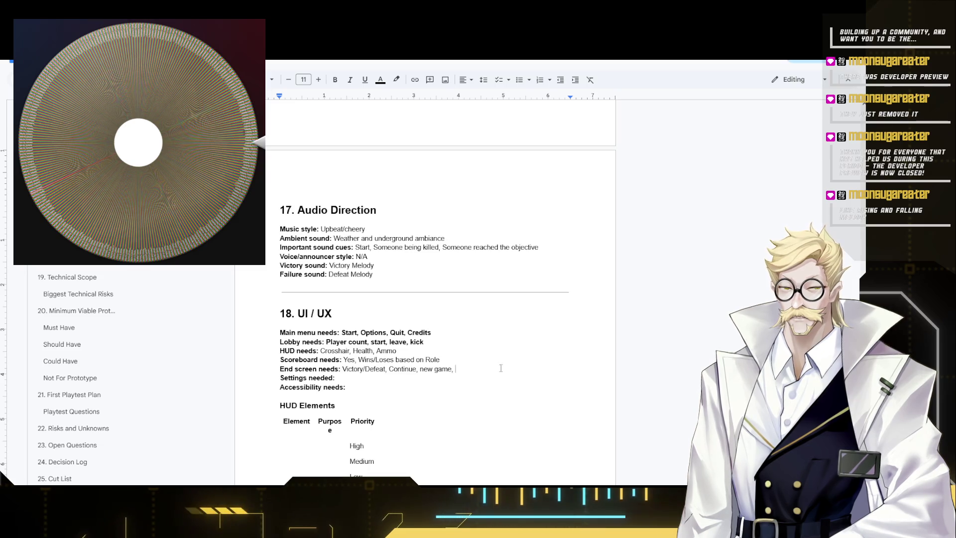
List New Map, Restart Map, Leave after Victory/Defeat as the end screen needs.
{"action": "left_click_drag", "start_coordinate": [454, 369], "coordinate": [389, 369]}
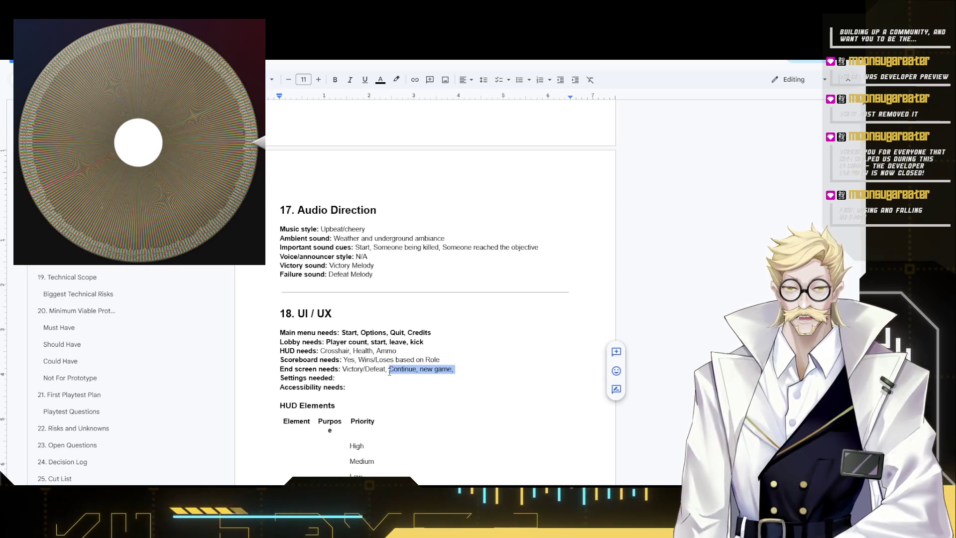
{"action": "type", "text": "New gam"}
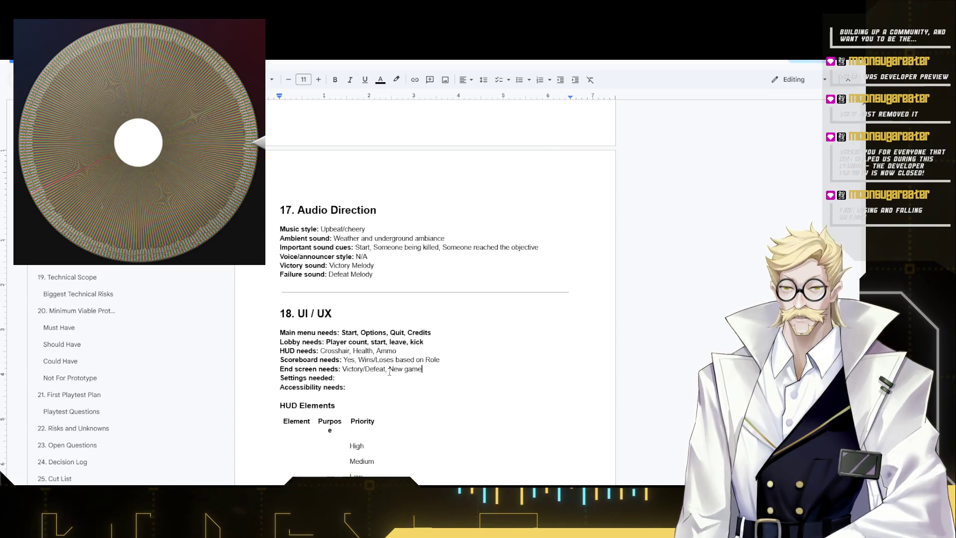
{"action": "type", "text": ", Restart"}
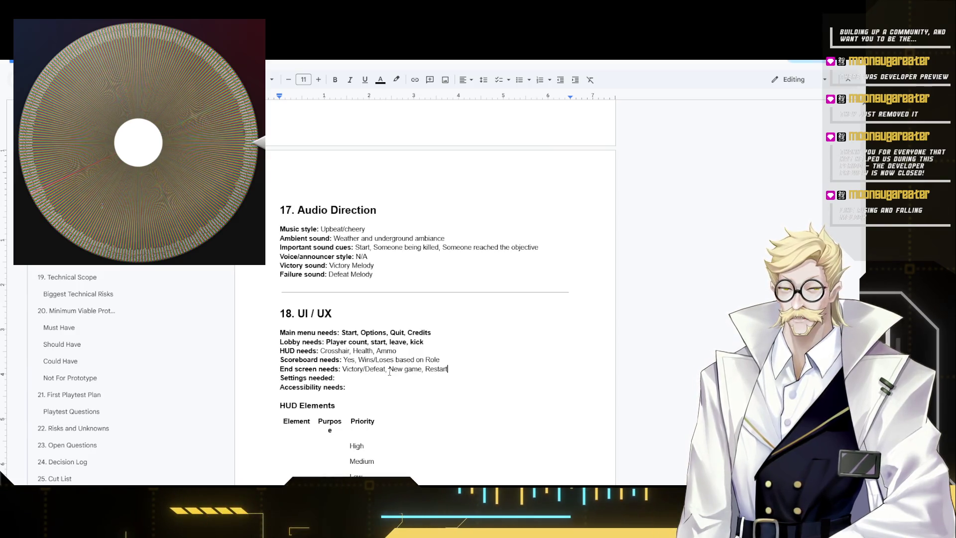
{"action": "type", "text": "Map,"}
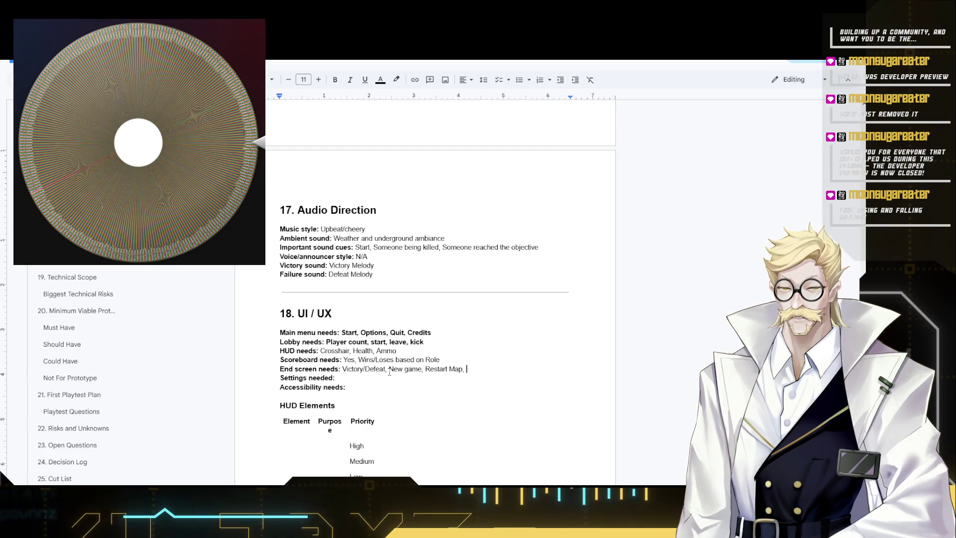
{"action": "double_click", "coordinate": [419, 369]}
{"action": "type", "text": "Map"}
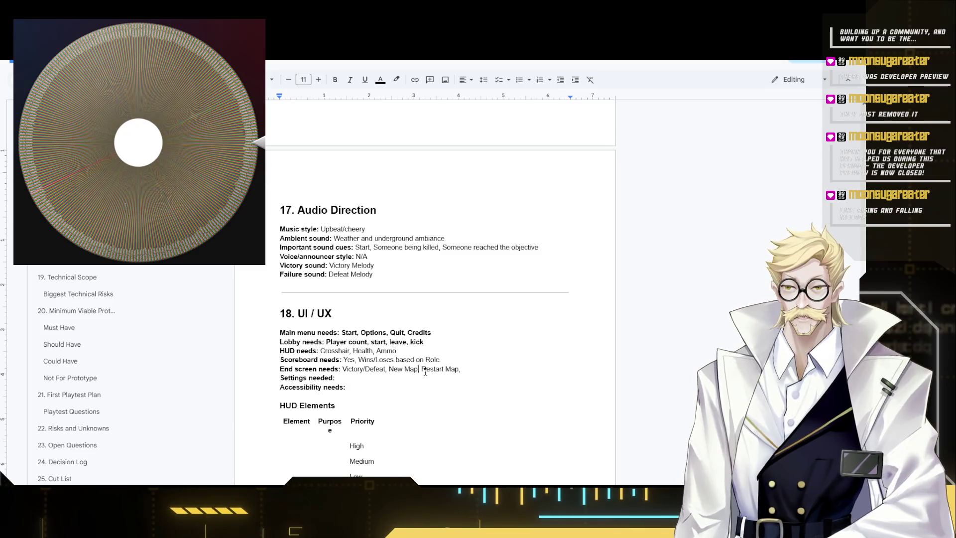
{"action": "type", "text": " Quit"}
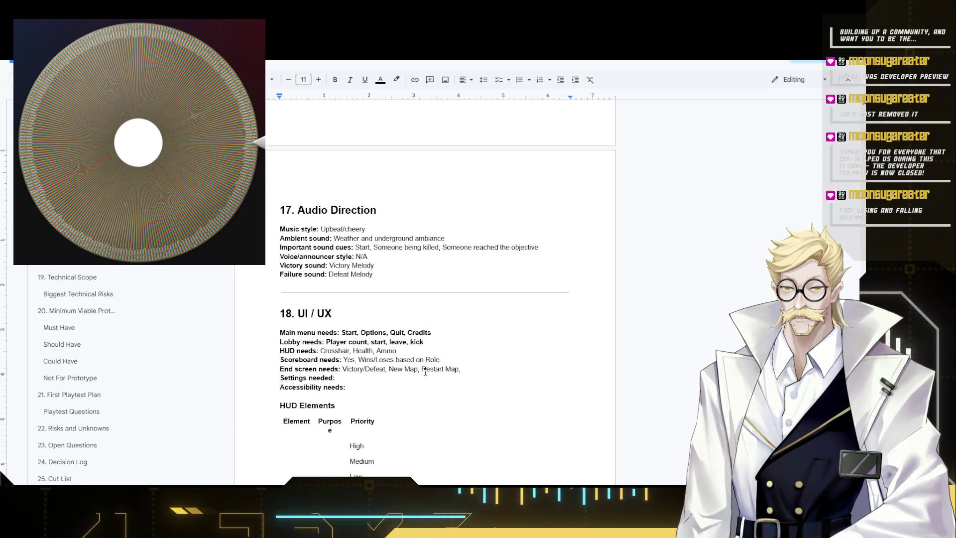
{"action": "key", "text": "BackSpace"}
{"action": "key", "text": "BackSpace"}
{"action": "key", "text": "BackSpace"}
{"action": "type", "text": "Leave"}
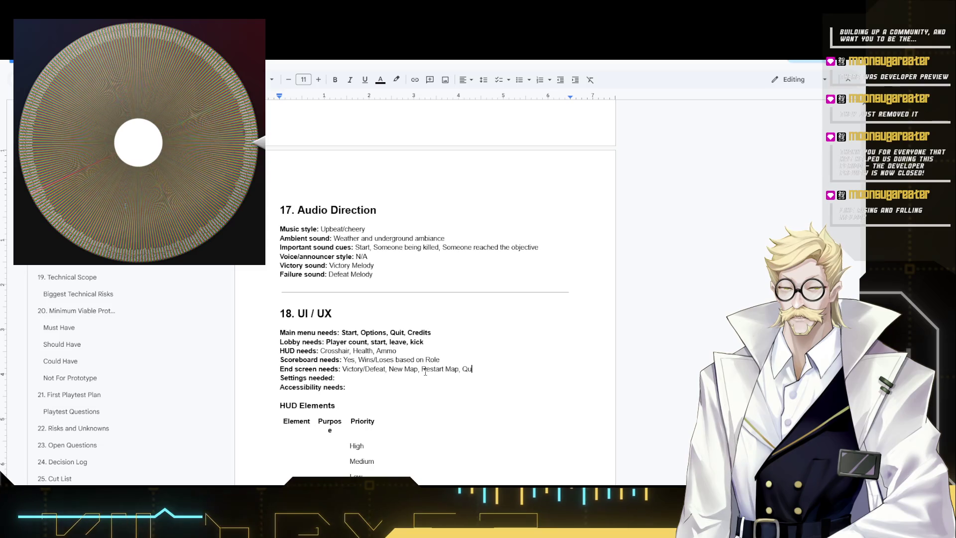
{"action": "left_click", "coordinate": [354, 381]}
{"action": "type", "text": "Bas"}
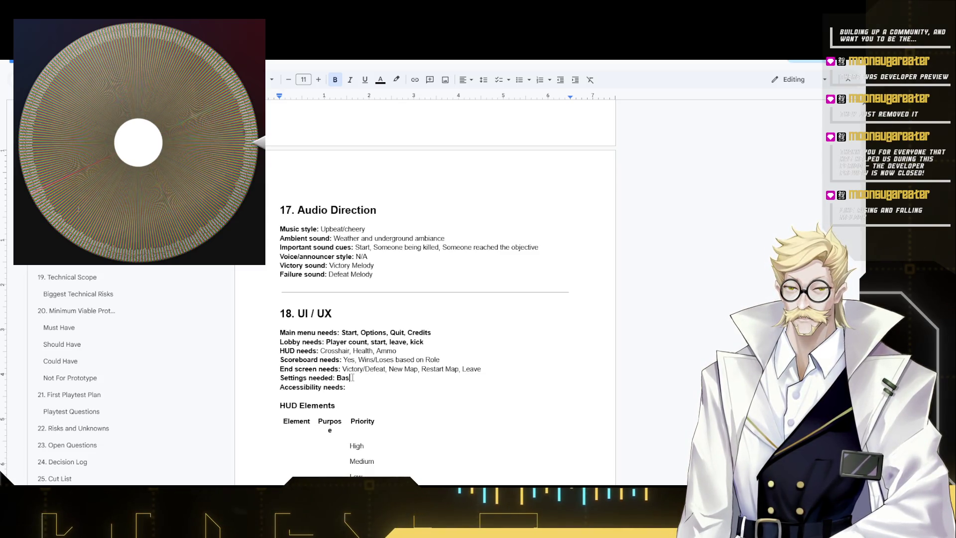
{"action": "type", "text": "e game settings."}
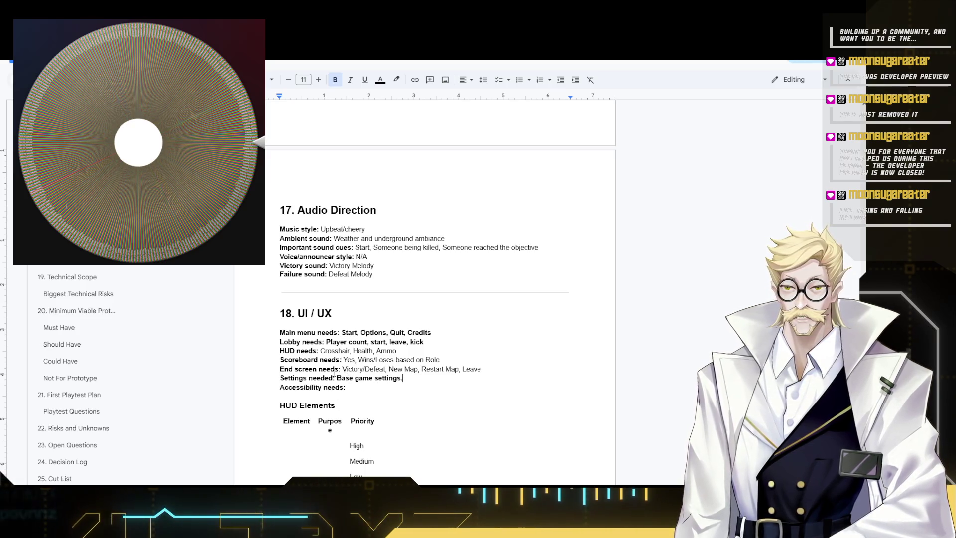
Answer Settings needed with 'Base game settings.' in regular weight.
{"action": "mouse_move", "coordinate": [403, 378]}
{"action": "left_mouse_down"}
{"action": "mouse_move", "coordinate": [339, 379]}
{"action": "mouse_move", "coordinate": [403, 378]}
{"action": "left_mouse_up"}
{"action": "left_click", "coordinate": [336, 379]}
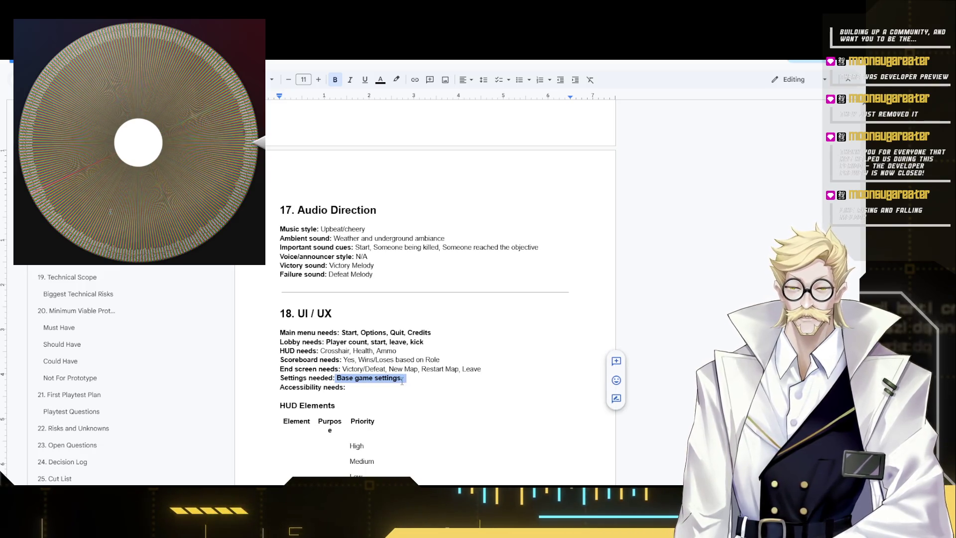
{"action": "key", "text": "ctrl+b"}
{"action": "left_click", "coordinate": [368, 388]}
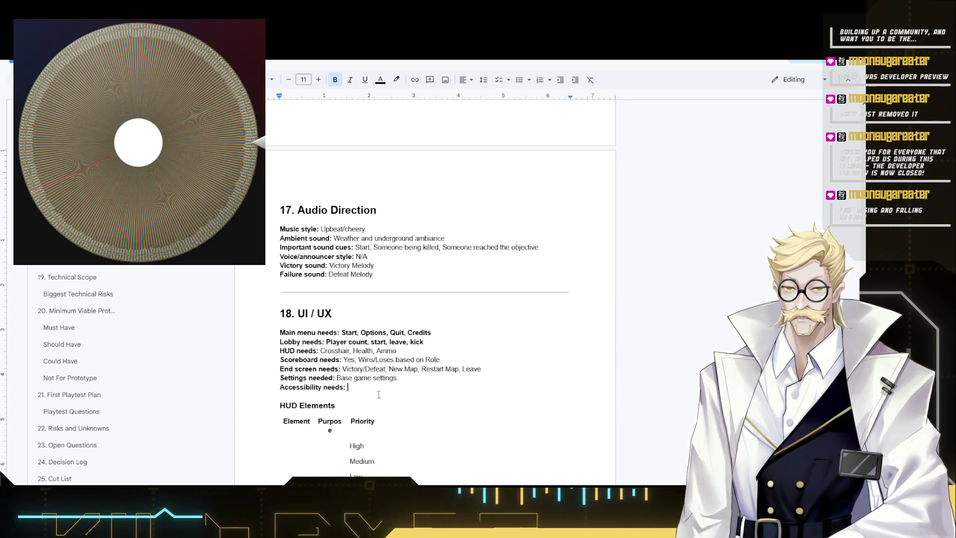
{"action": "scroll", "coordinate": [368, 395], "scroll_direction": "down", "scroll_amount": 2}
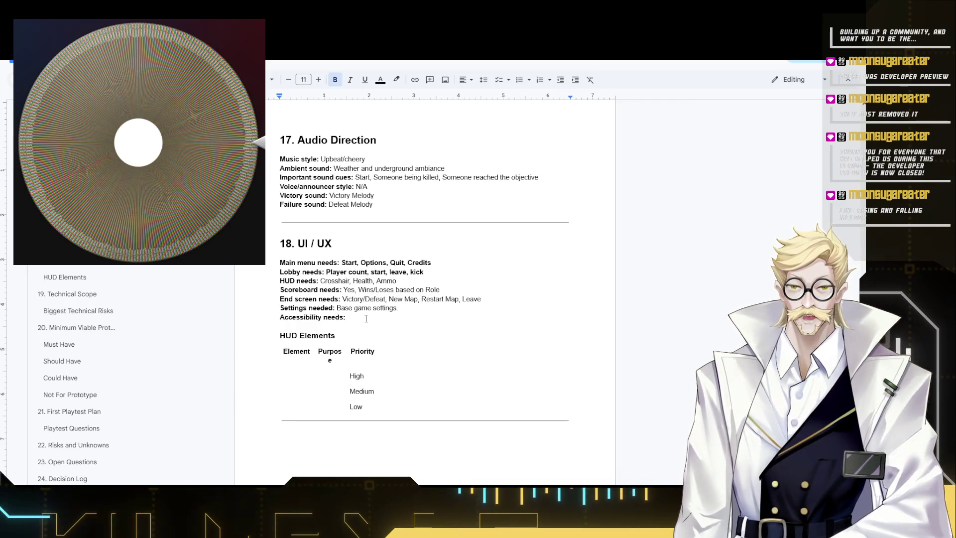
Replace N/A with 'Native functions if available' as the Accessibility needs answer.
{"action": "left_click", "coordinate": [370, 309]}
{"action": "left_click", "coordinate": [369, 321]}
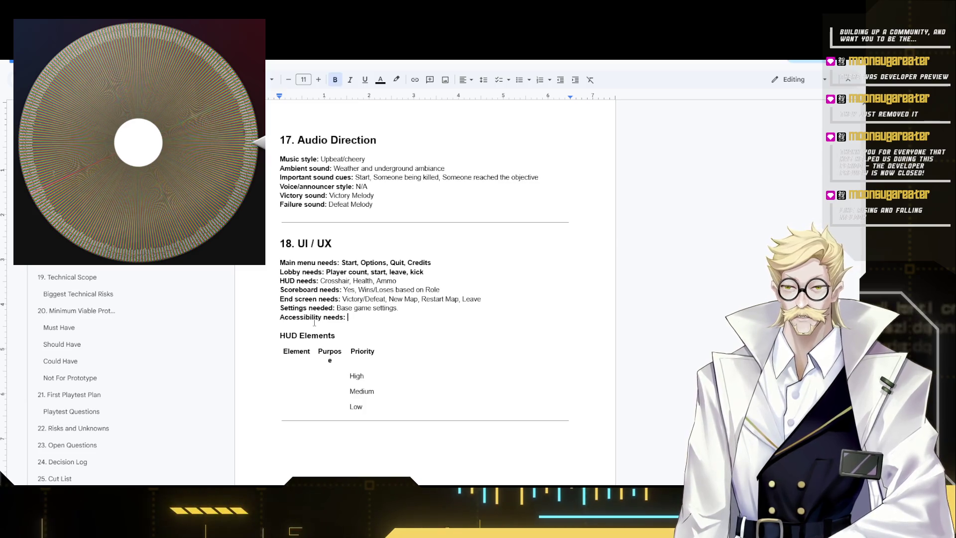
{"action": "type", "text": "N/A"}
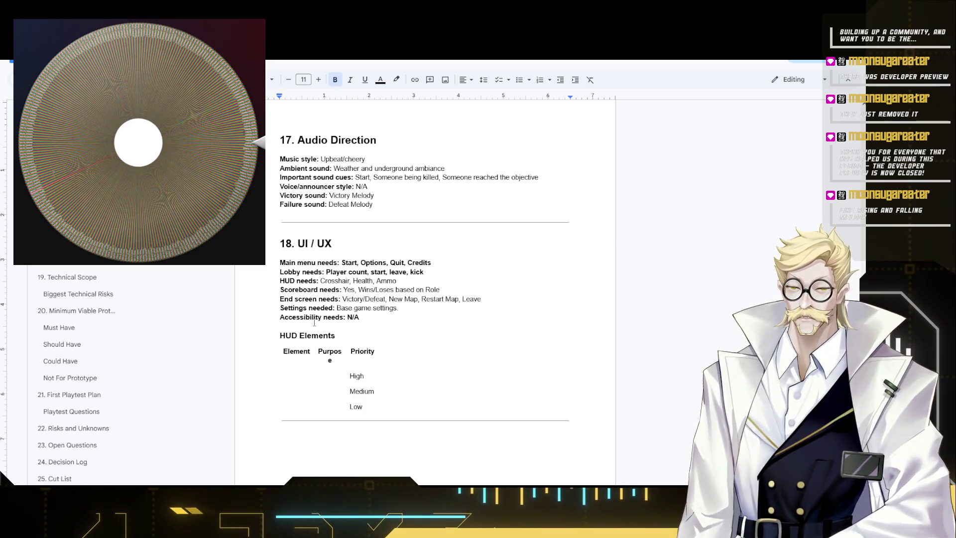
{"action": "key", "text": "shift+Left"}
{"action": "key", "text": "shift+Left"}
{"action": "key", "text": "shift+Left"}
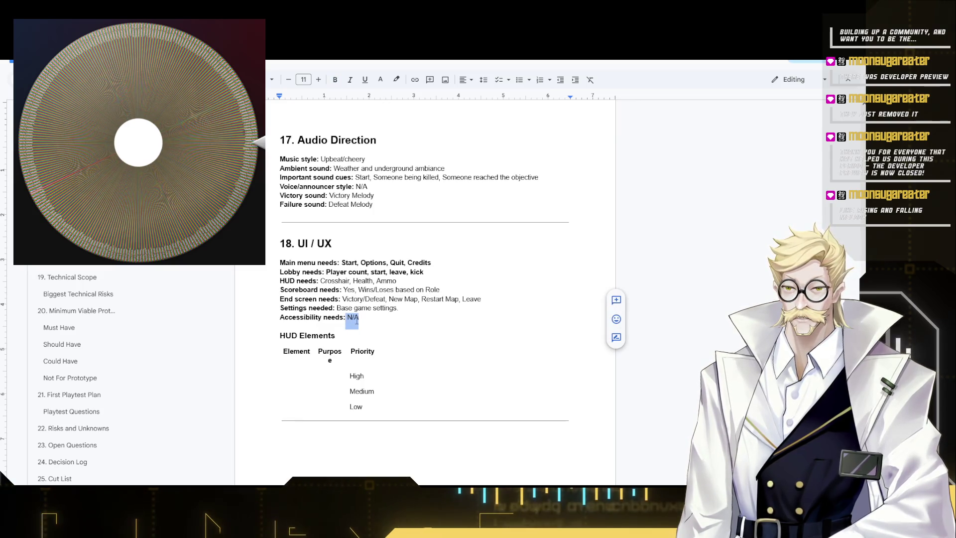
{"action": "key", "text": "BackSpace"}
{"action": "type", "text": "e fu"}
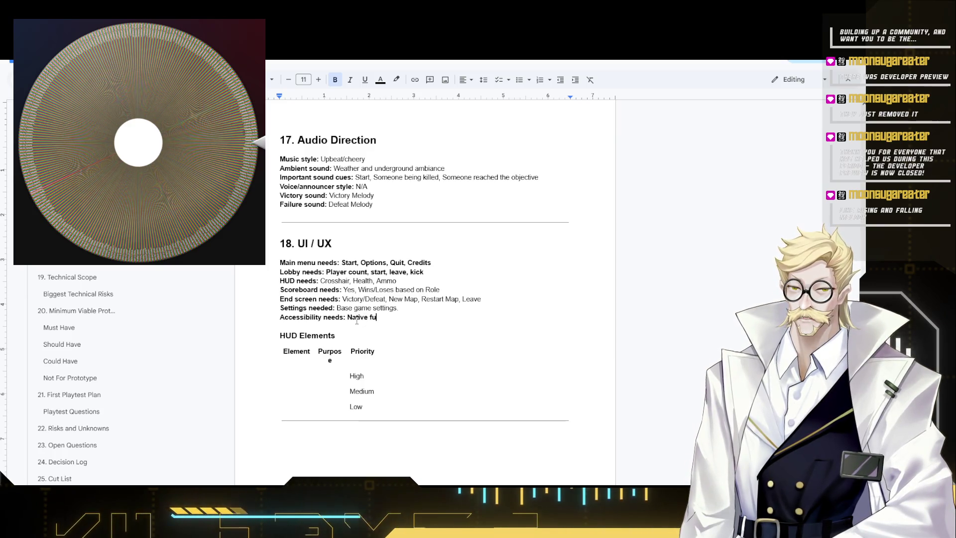
{"action": "type", "text": "nctions if a"}
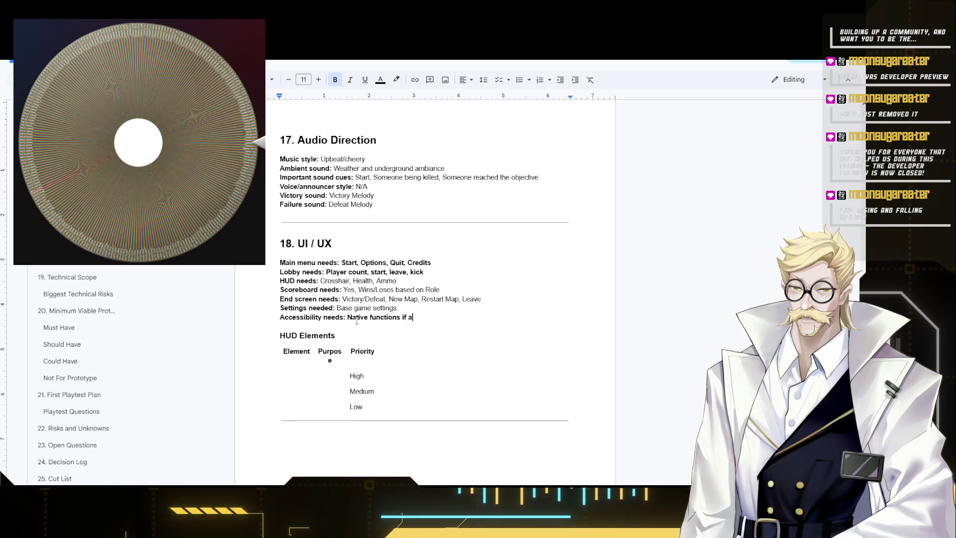
{"action": "type", "text": "vi"}
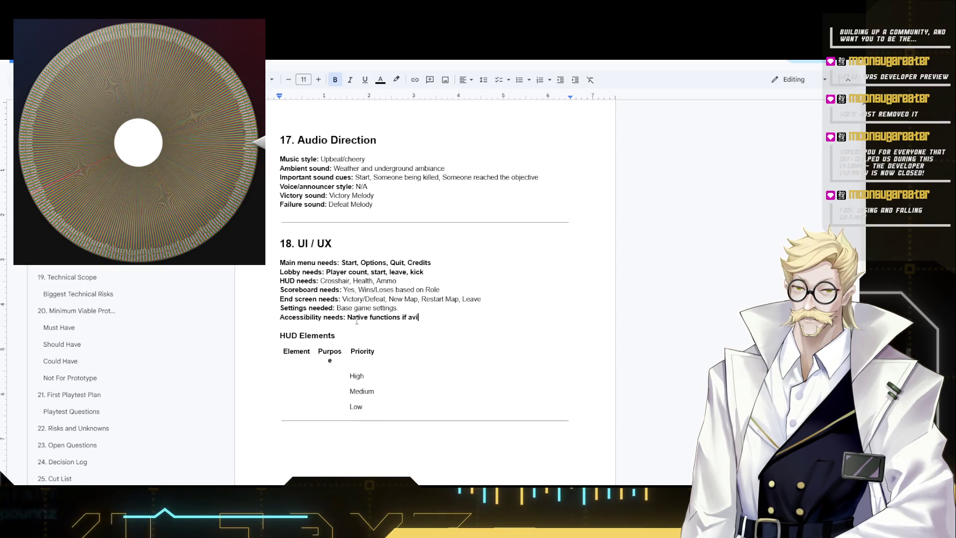
{"action": "key", "text": "BackSpace"}
{"action": "type", "text": "ailable"}
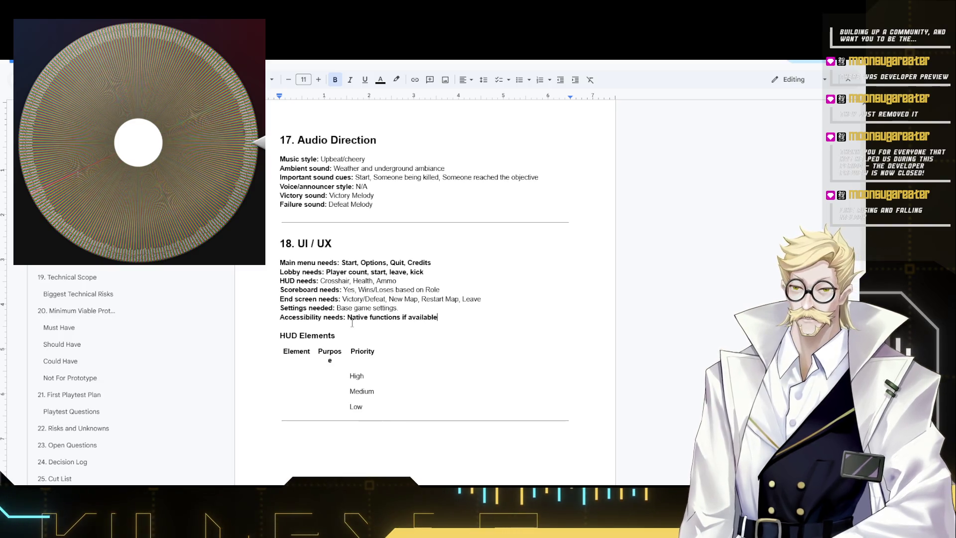
Unbold the Accessibility, Lobby and Main menu answers and move into the HUD Elements table.
{"action": "left_click_drag", "start_coordinate": [348, 317], "coordinate": [438, 317]}
{"action": "key", "text": "ctrl+b"}
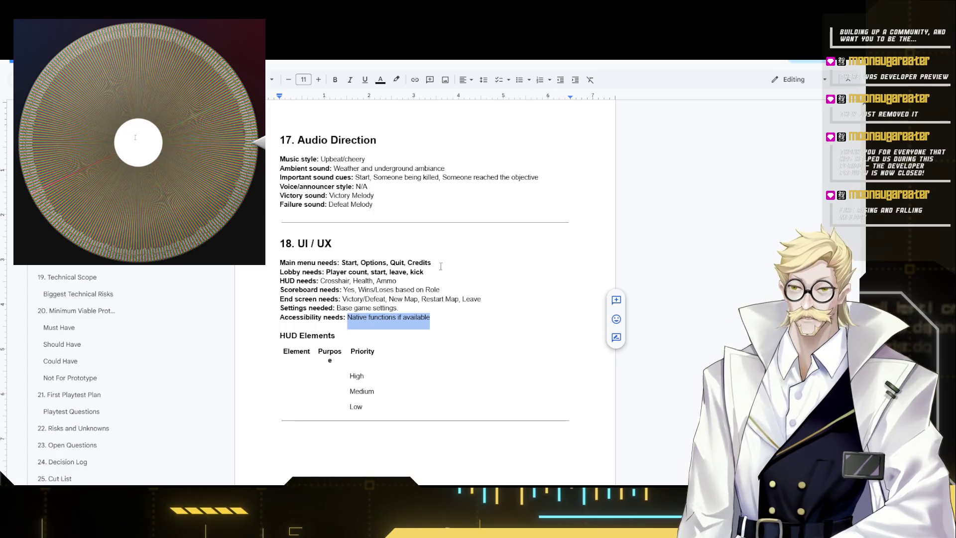
{"action": "left_click_drag", "start_coordinate": [424, 272], "coordinate": [368, 272]}
{"action": "key", "text": "ctrl+b"}
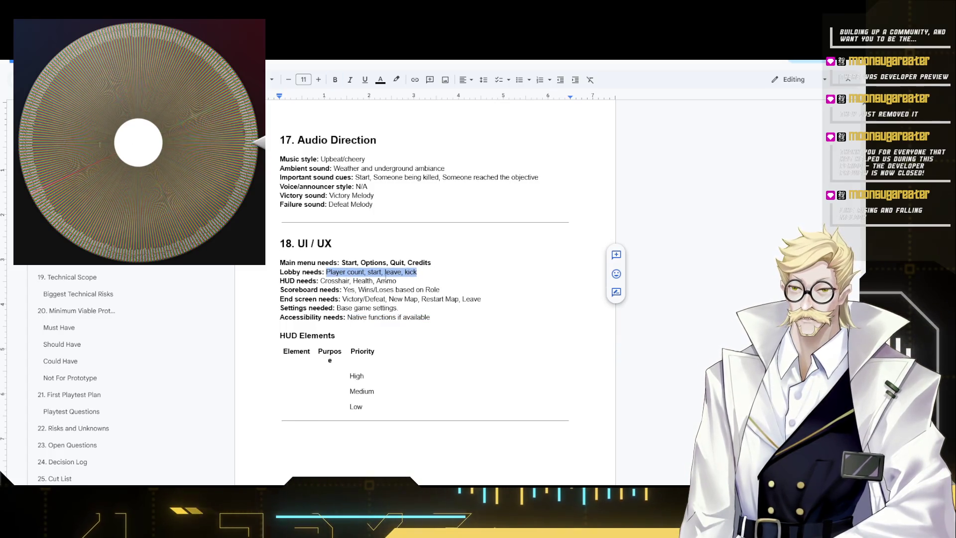
{"action": "left_click_drag", "start_coordinate": [432, 262], "coordinate": [343, 262]}
{"action": "key", "text": "ctrl+b"}
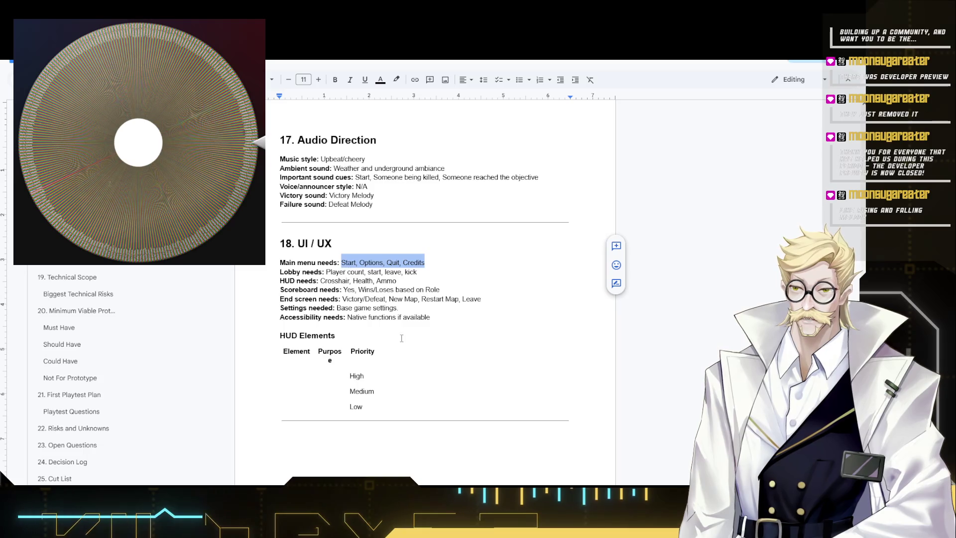
{"action": "left_click", "coordinate": [361, 391]}
{"action": "left_click", "coordinate": [291, 376]}
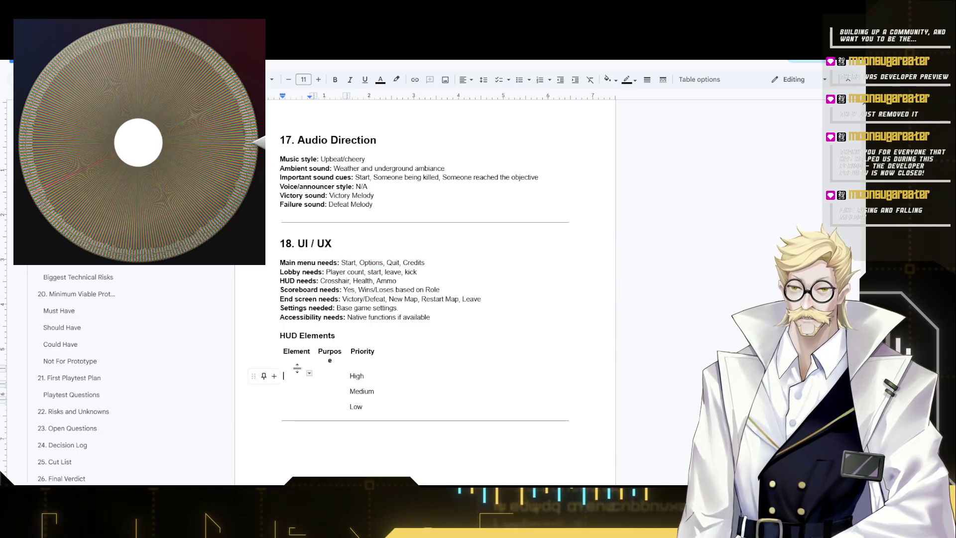
{"action": "scroll", "coordinate": [310, 316], "scroll_direction": "down", "scroll_amount": 2}
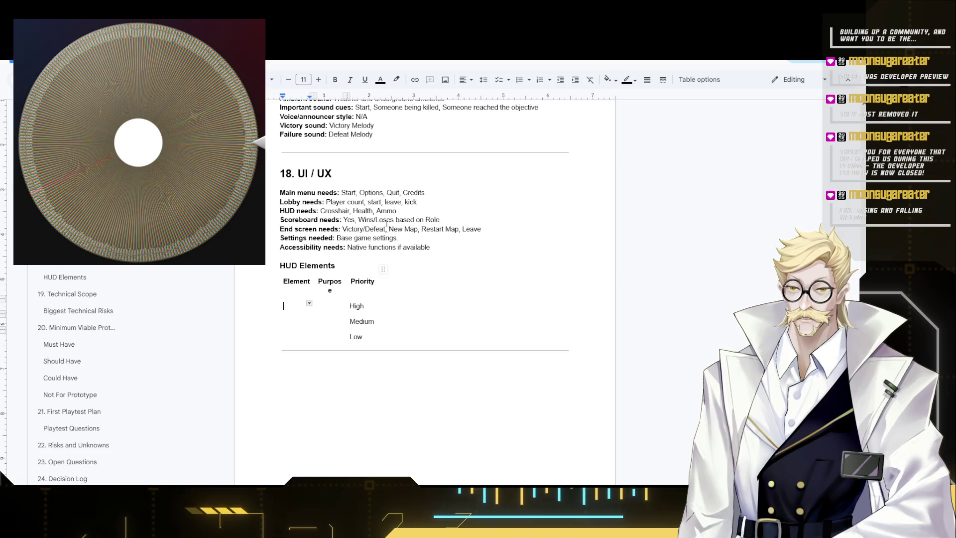
Add ', Compass Arrow' after Ammo on the HUD needs line.
{"action": "left_click_drag", "start_coordinate": [397, 211], "coordinate": [322, 211]}
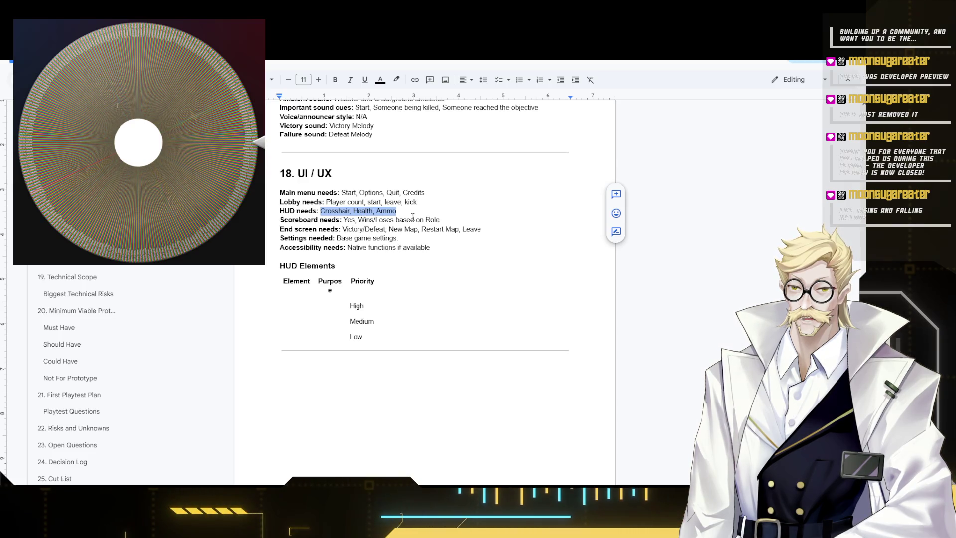
{"action": "left_click", "coordinate": [399, 214]}
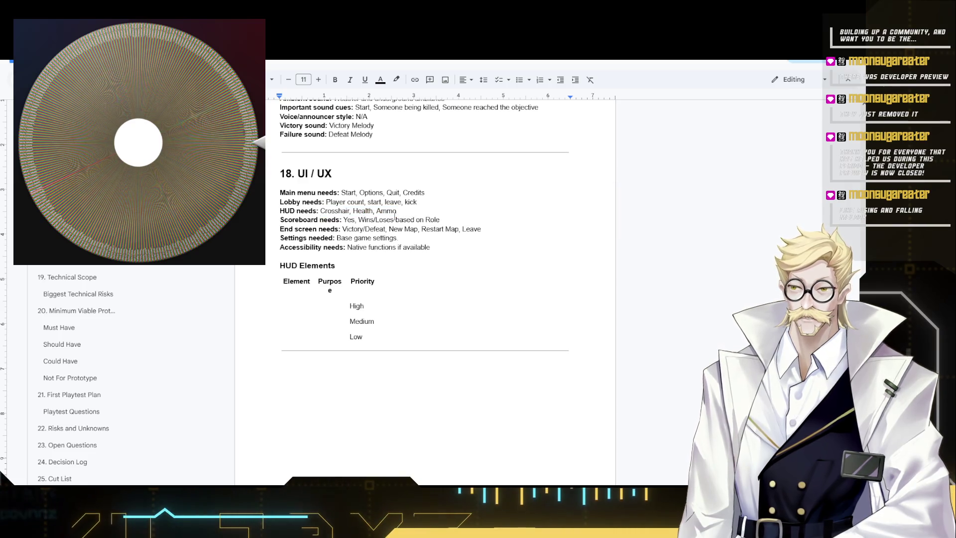
{"action": "type", "text": ", c"}
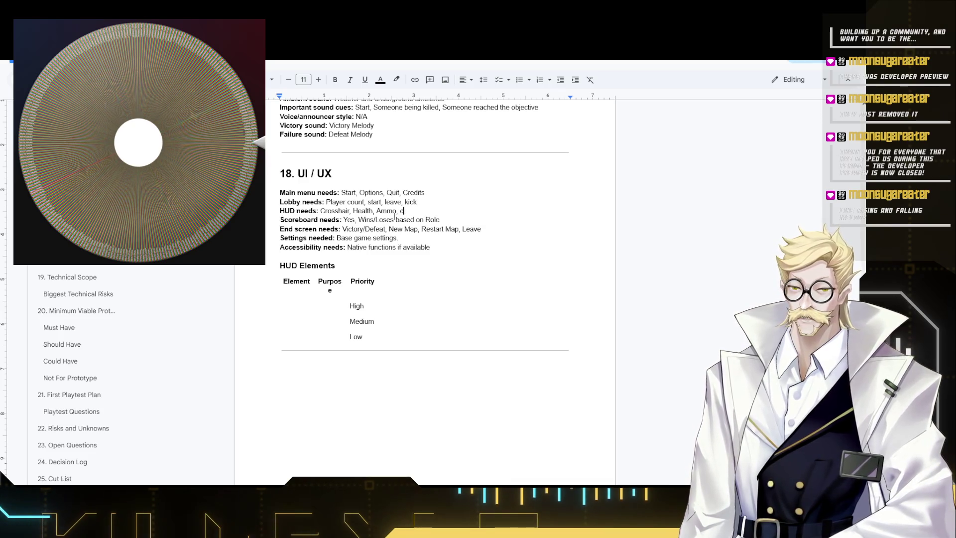
{"action": "type", "text": "ompass"}
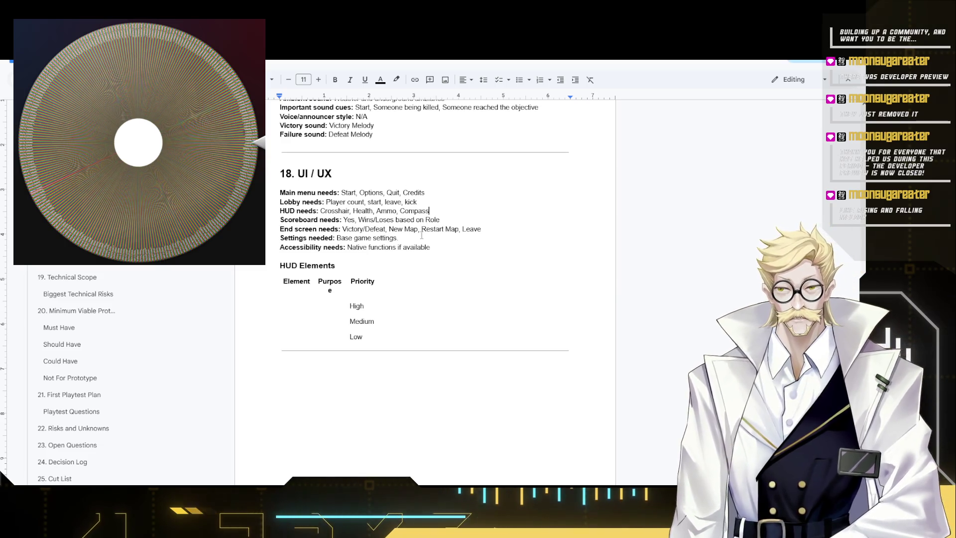
{"action": "type", "text": " Arrow"}
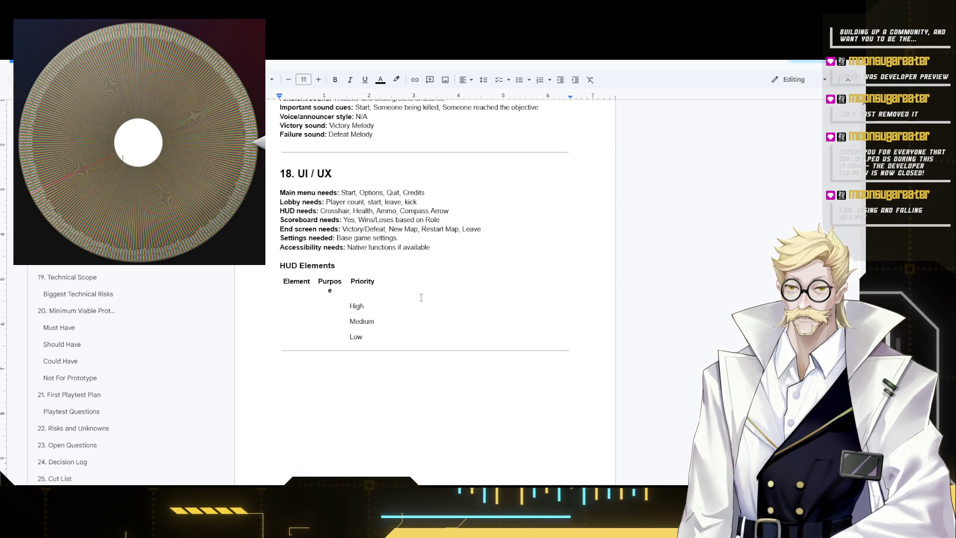
{"action": "scroll", "coordinate": [393, 321], "scroll_direction": "down", "scroll_amount": 1}
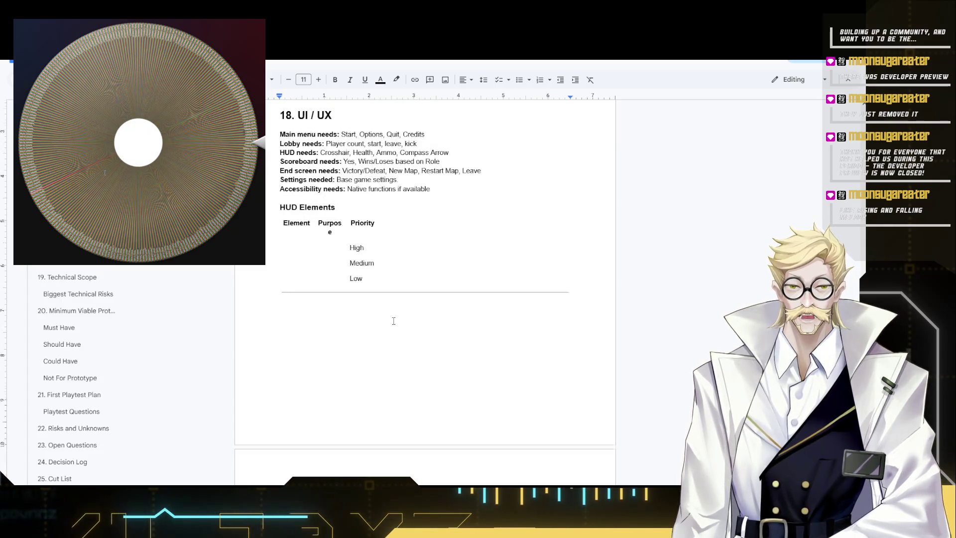
{"action": "left_click", "coordinate": [387, 269]}
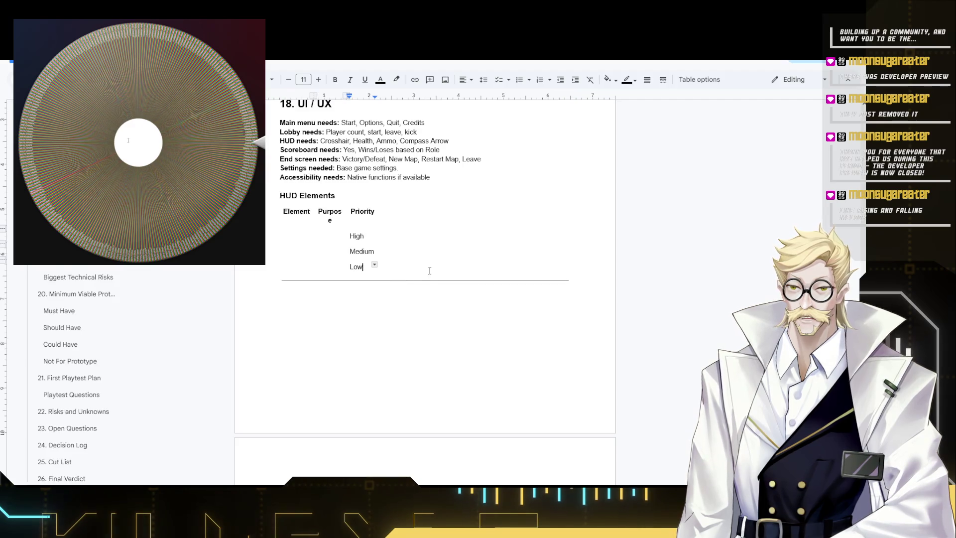
Enter N/A in the High row's Element cell and copy it into the Purpose cell.
{"action": "left_click", "coordinate": [302, 237]}
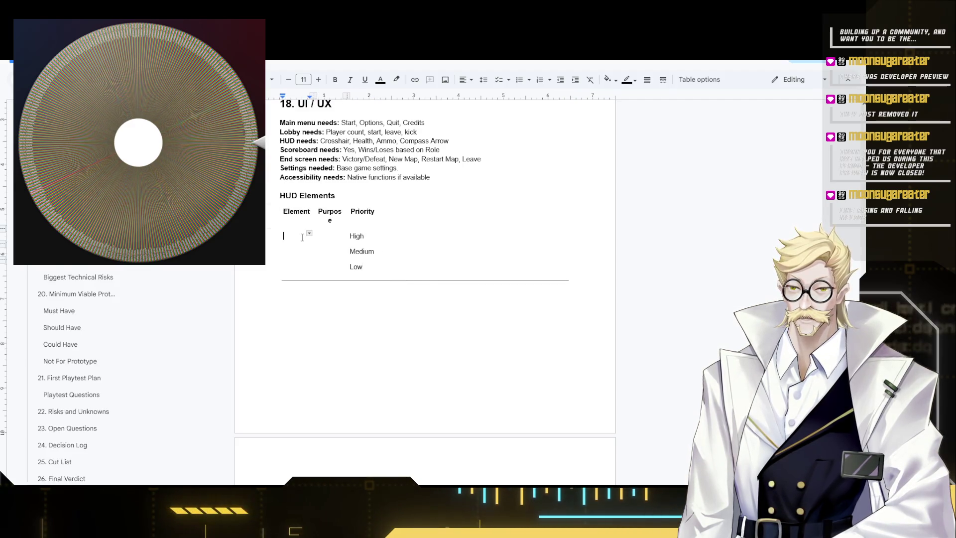
{"action": "type", "text": "N/A"}
{"action": "key", "text": "ctrl+a"}
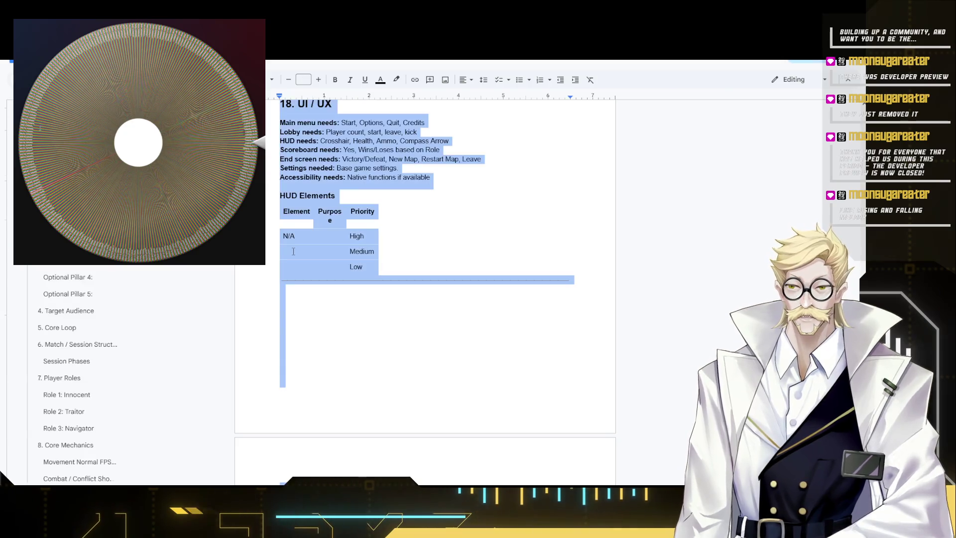
{"action": "left_click", "coordinate": [301, 243]}
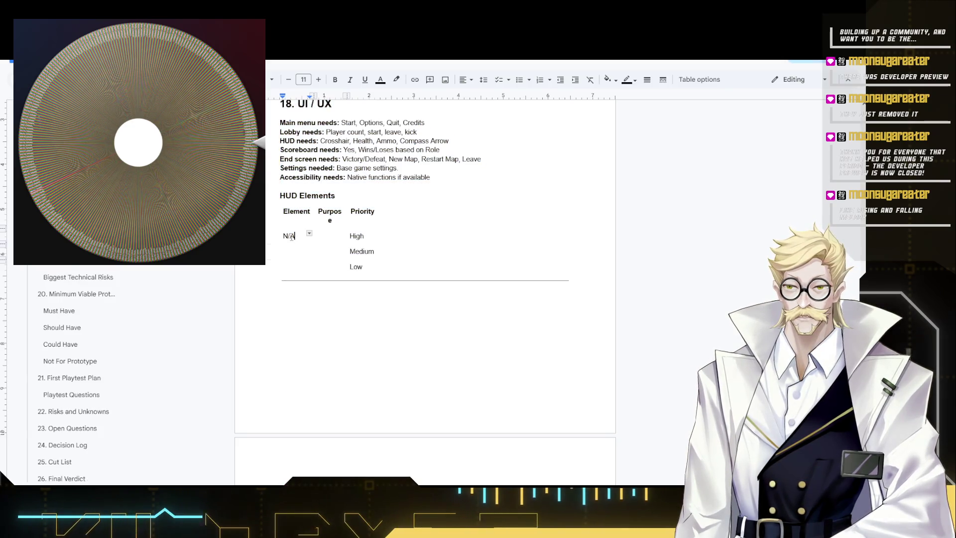
{"action": "left_click_drag", "start_coordinate": [283, 241], "coordinate": [282, 236]}
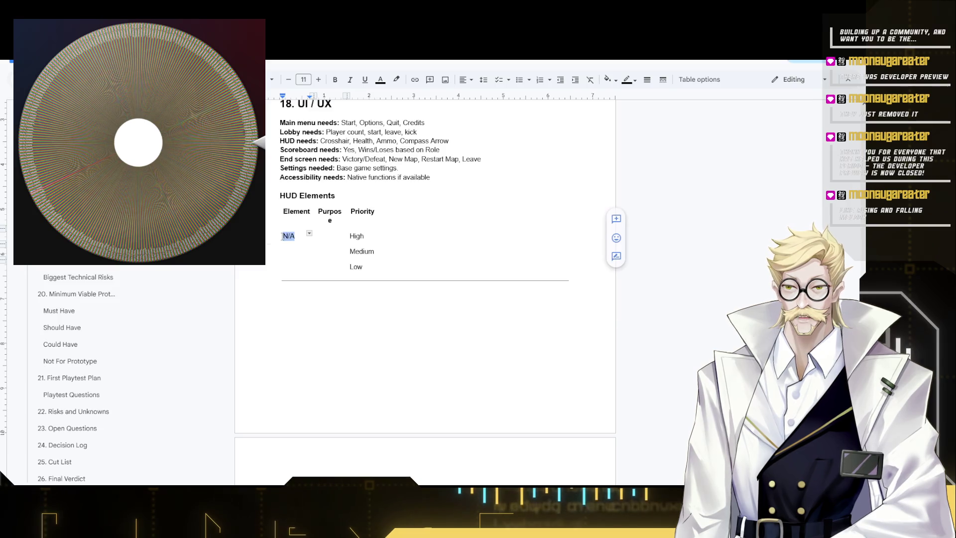
{"action": "key", "text": "Tab"}
{"action": "type", "text": "N/A"}
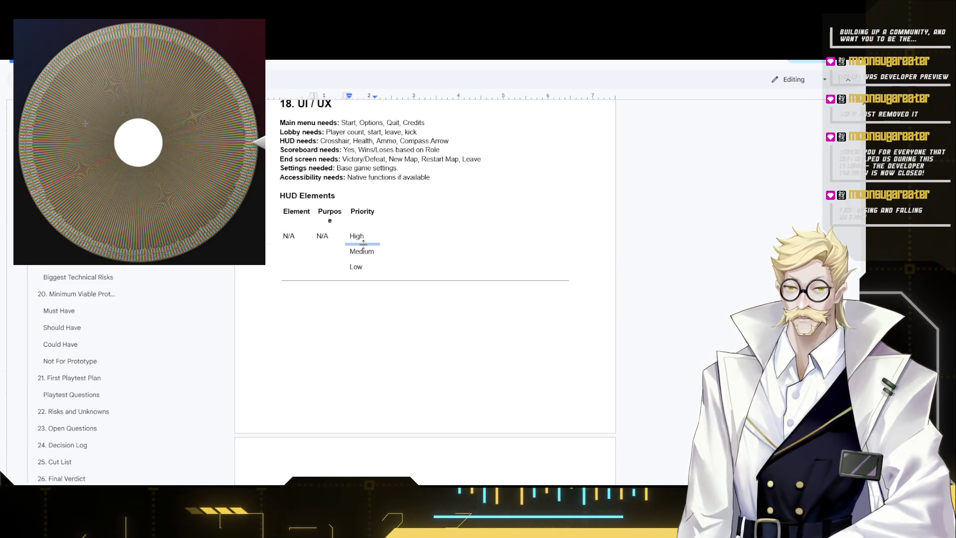
{"action": "scroll", "coordinate": [411, 281], "scroll_direction": "down", "scroll_amount": 3}
{"action": "scroll", "coordinate": [409, 299], "scroll_direction": "down", "scroll_amount": 2}
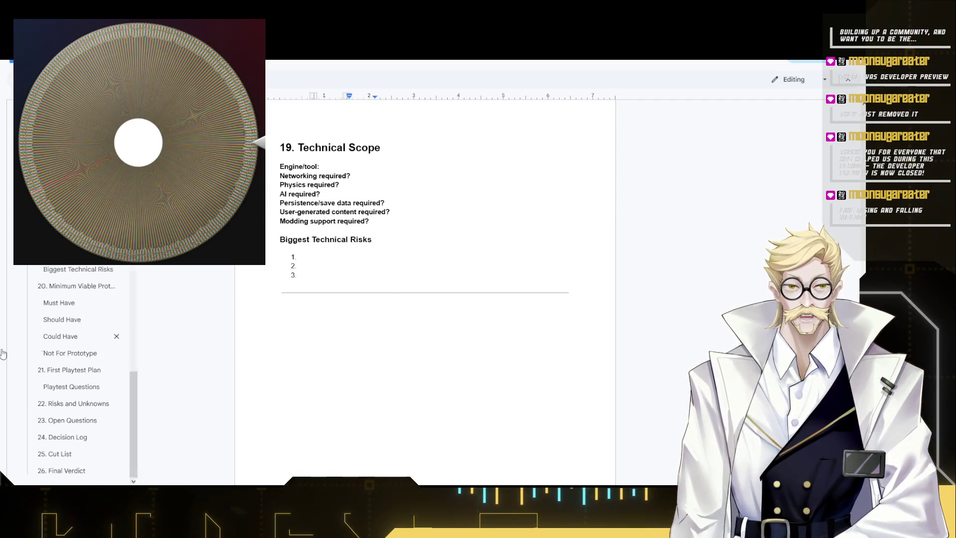
{"action": "scroll", "coordinate": [394, 196], "scroll_direction": "up", "scroll_amount": 1}
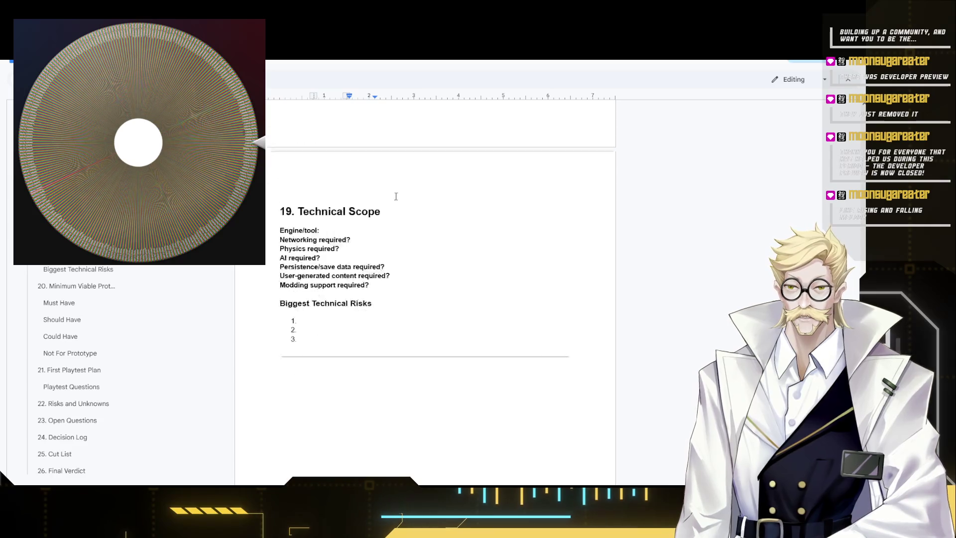
{"action": "scroll", "coordinate": [395, 196], "scroll_direction": "up", "scroll_amount": 2}
{"action": "scroll", "coordinate": [391, 274], "scroll_direction": "up", "scroll_amount": 2}
{"action": "scroll", "coordinate": [359, 291], "scroll_direction": "down", "scroll_amount": 3}
Answer Engine/tool with S&Box and networking with native engine networking, both non-bold.
{"action": "left_click", "coordinate": [344, 302]}
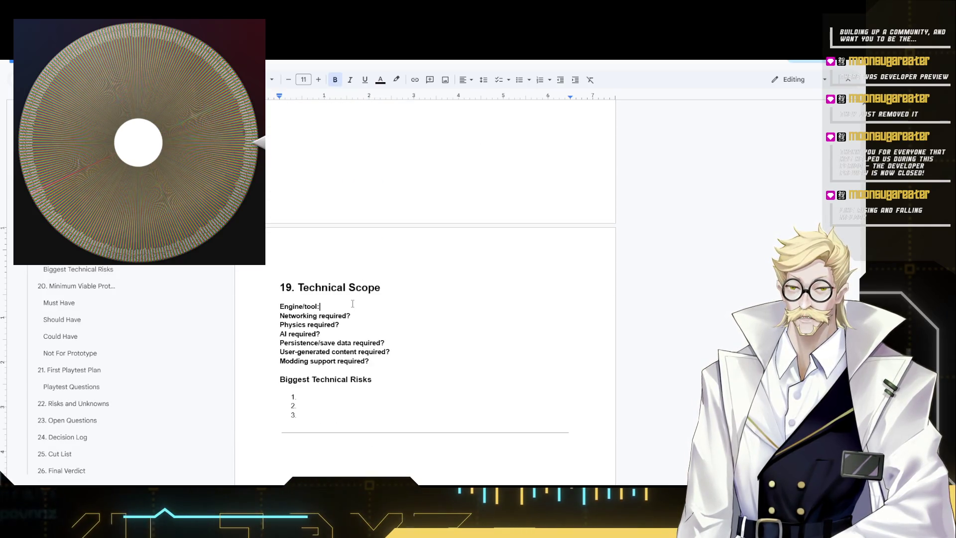
{"action": "type", "text": " S"}
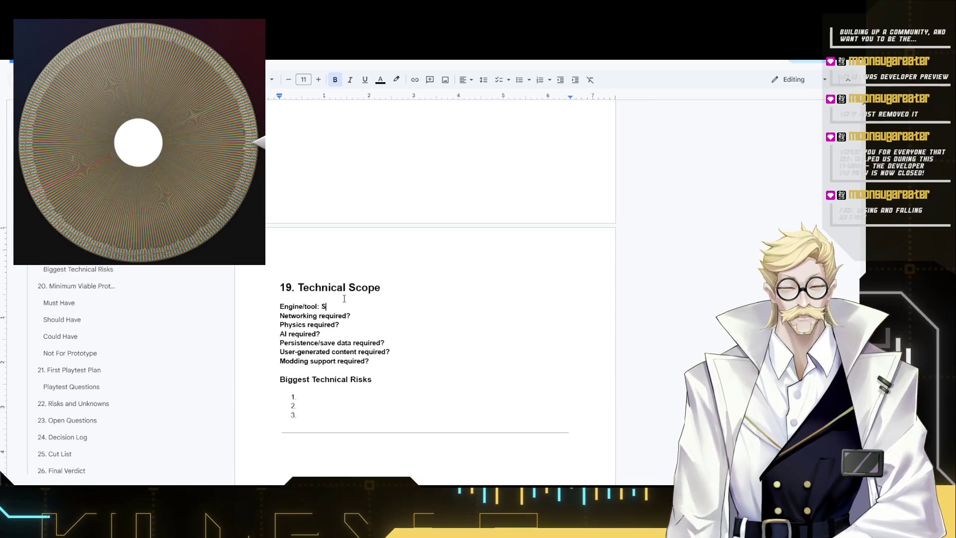
{"action": "type", "text": "&Box"}
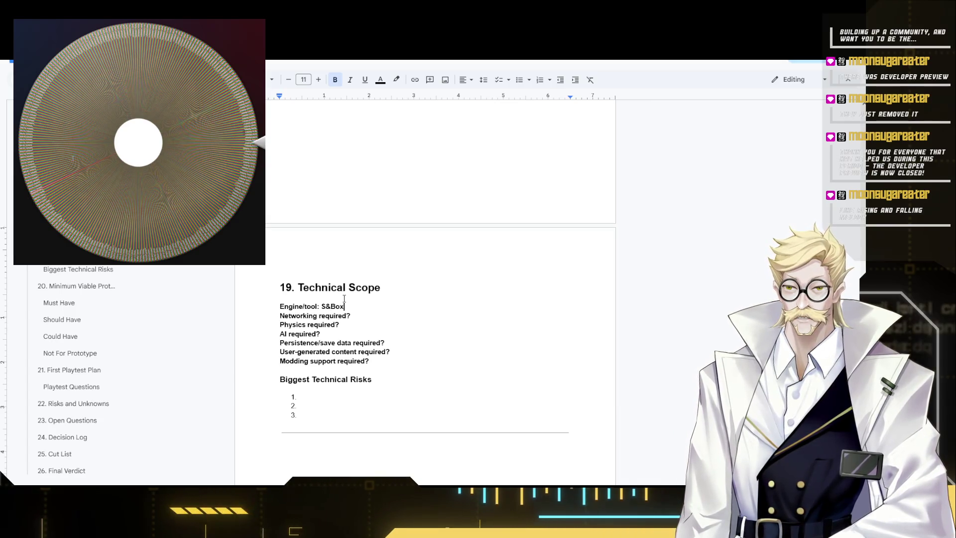
{"action": "left_click_drag", "start_coordinate": [320, 306], "coordinate": [353, 307]}
{"action": "left_click", "coordinate": [352, 307]}
{"action": "key", "text": "ctrl+b"}
{"action": "left_click", "coordinate": [356, 315]}
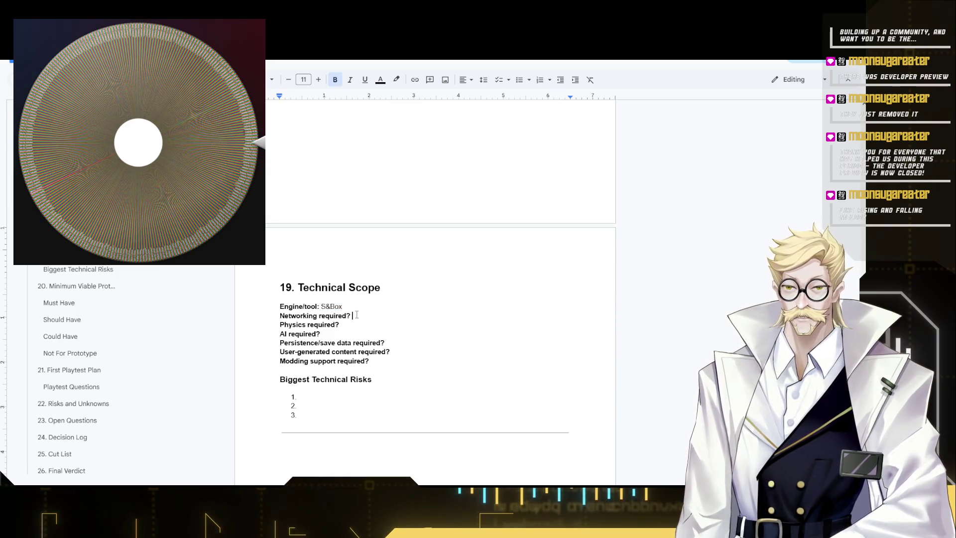
{"action": "type", "text": ":Ye"}
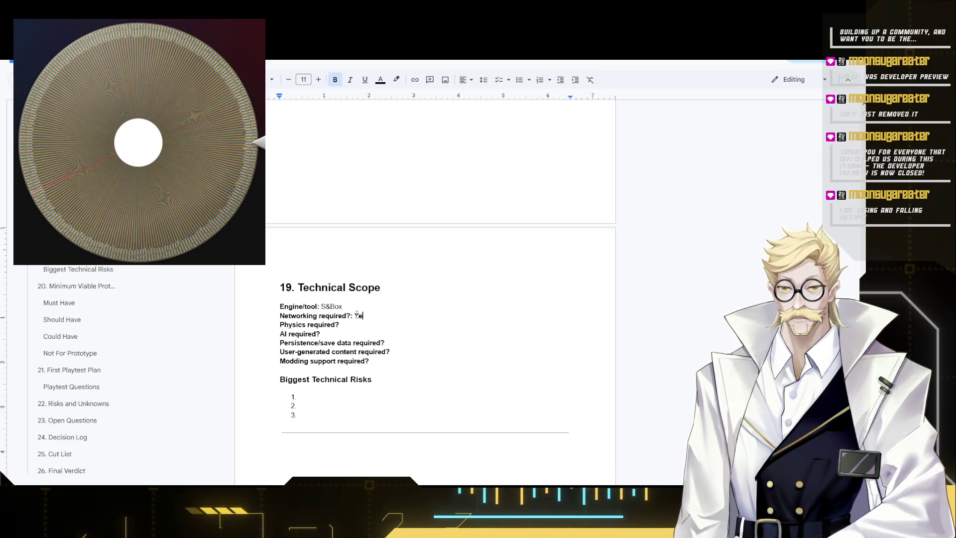
{"action": "type", "text": "s"}
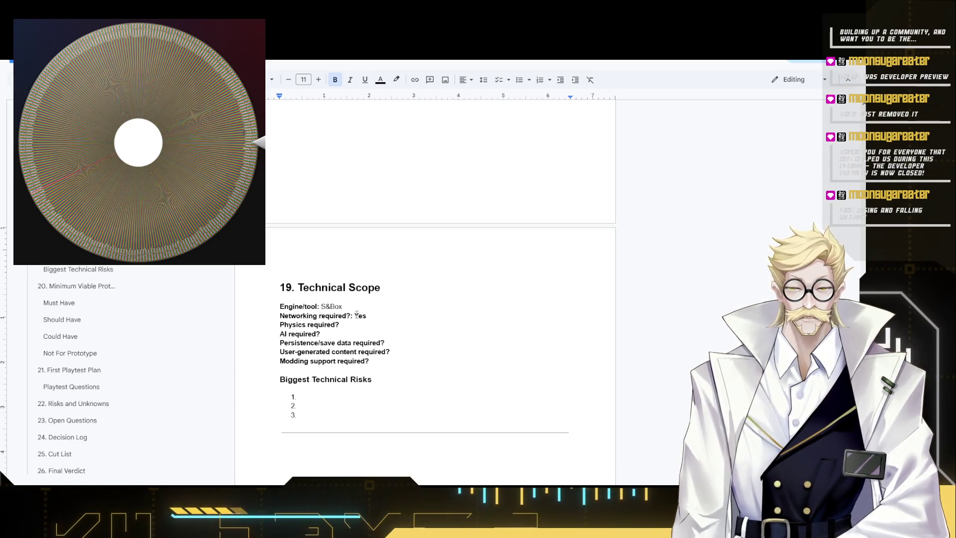
{"action": "type", "text": ", but "}
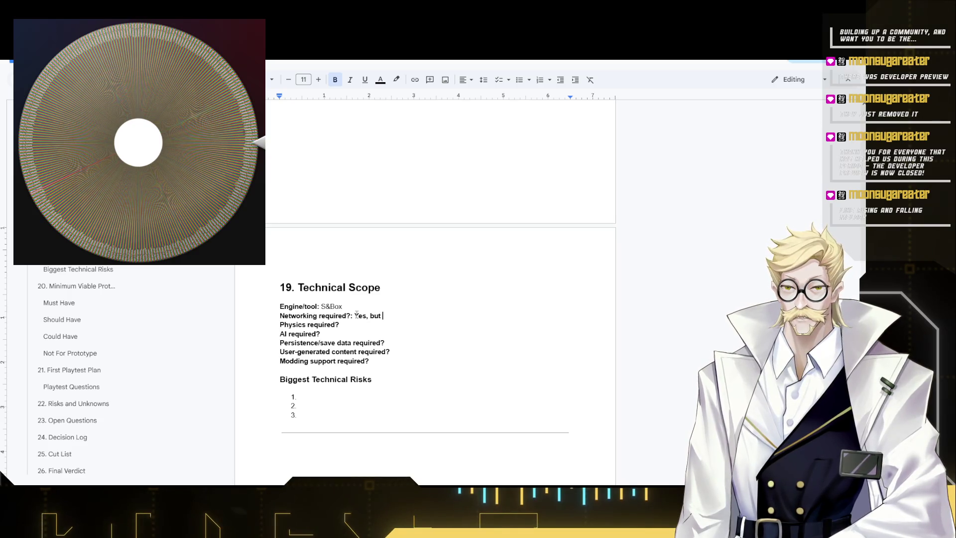
{"action": "type", "text": "native to "}
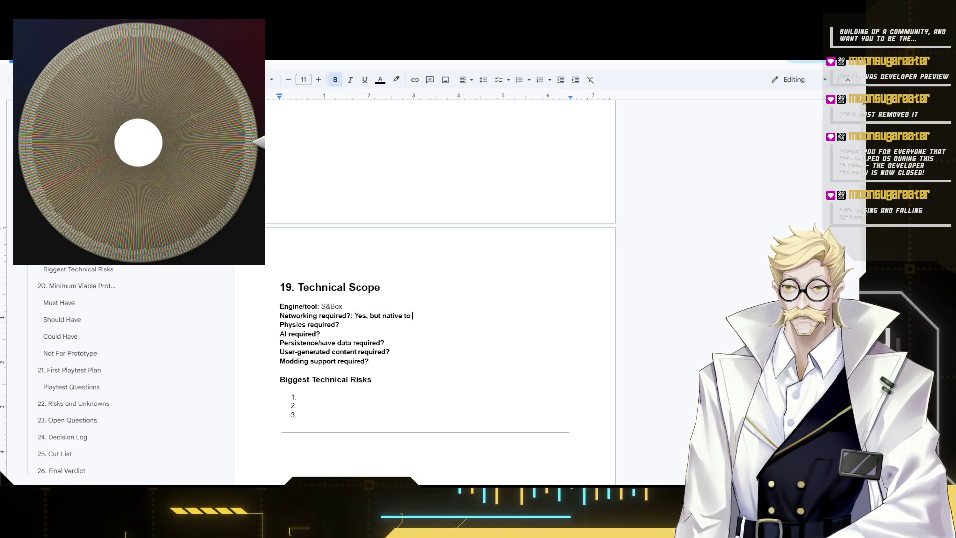
{"action": "type", "text": "engine"}
{"action": "left_click_drag", "start_coordinate": [355, 315], "coordinate": [435, 316]}
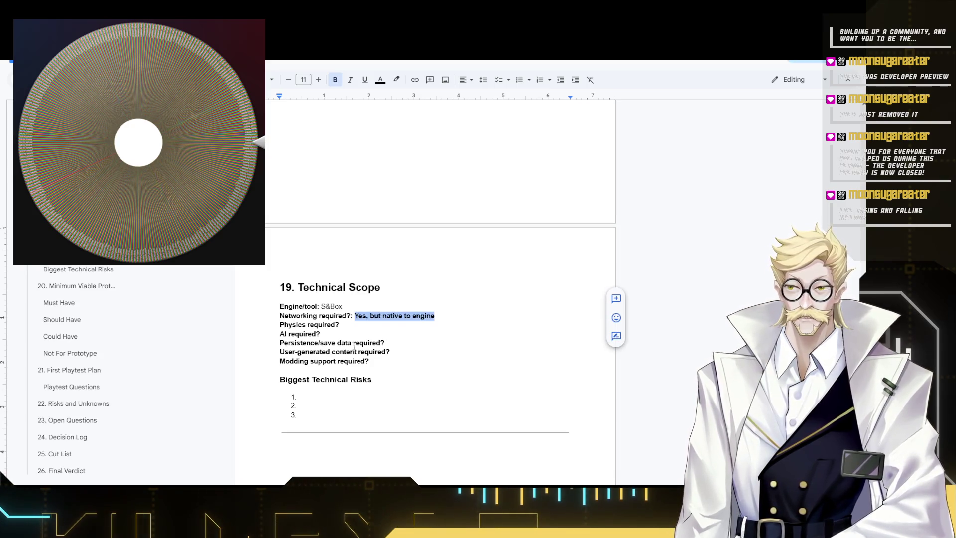
Answer physics yes, AI no and persistence partial, removing their bold.
{"action": "left_click", "coordinate": [349, 325]}
{"action": "type", "text": "Yes"}
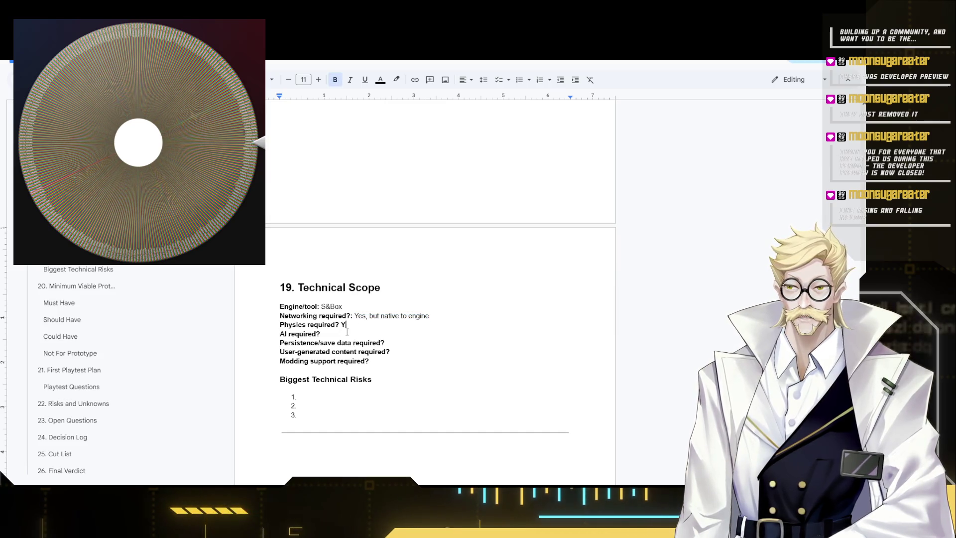
{"action": "left_click", "coordinate": [348, 334]}
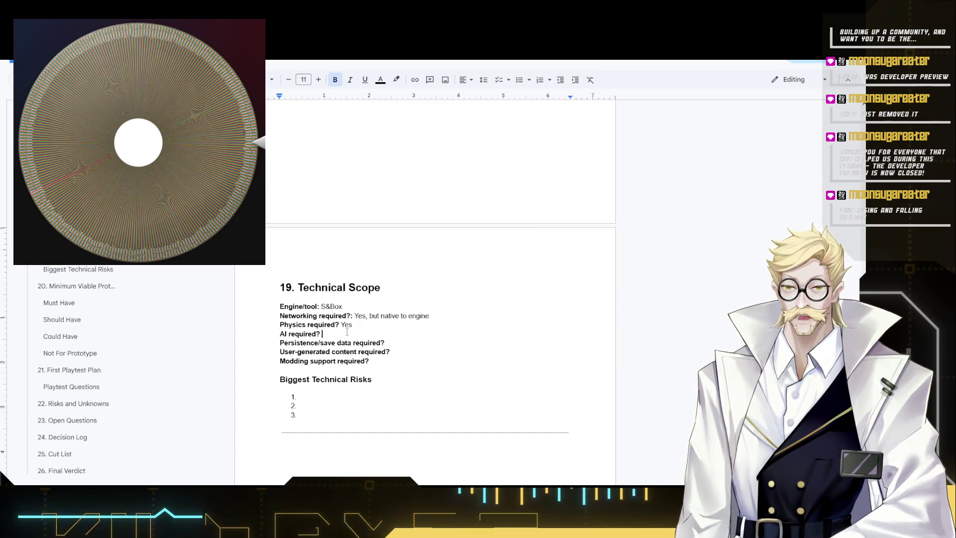
{"action": "type", "text": "No"}
{"action": "key", "text": "ctrl+shift+Left"}
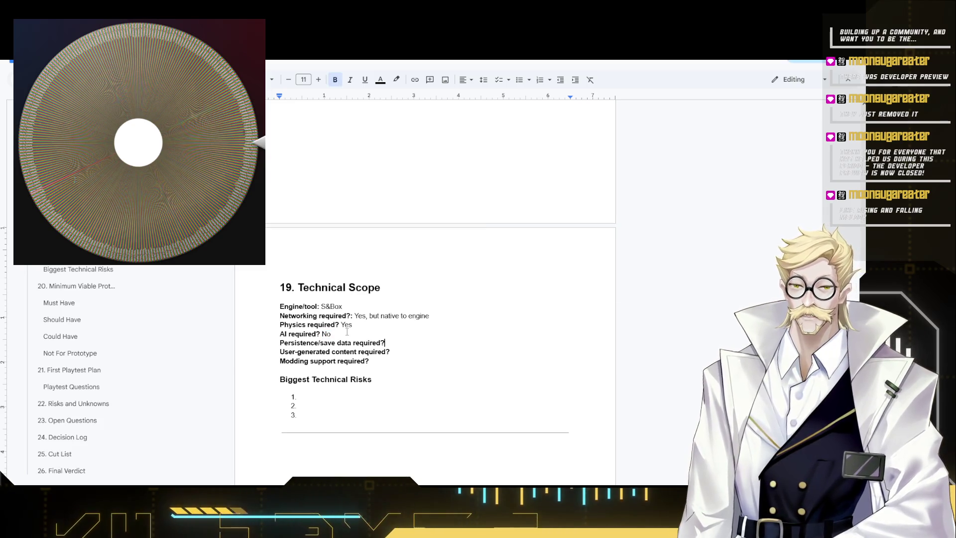
{"action": "key", "text": "Down"}
{"action": "key", "text": "End"}
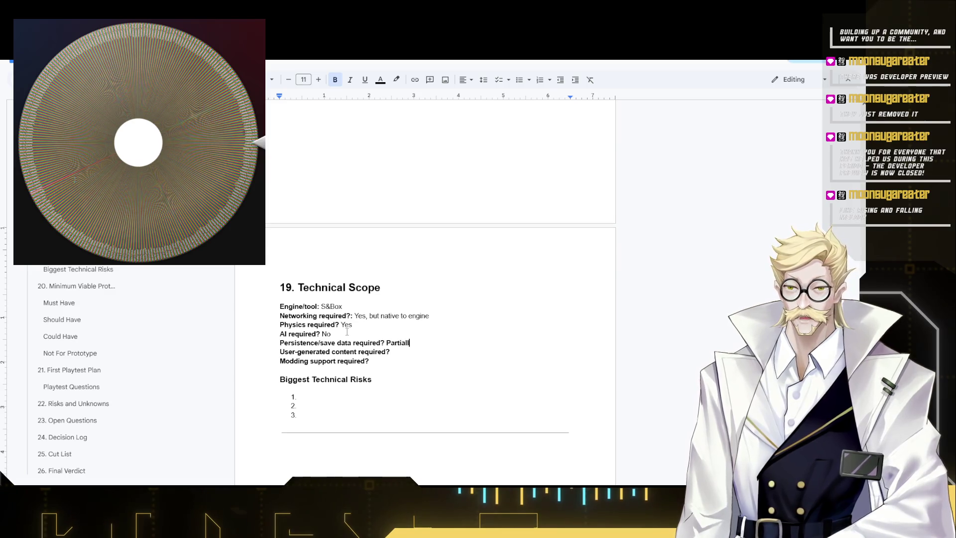
{"action": "type", "text": "y for unlocked"}
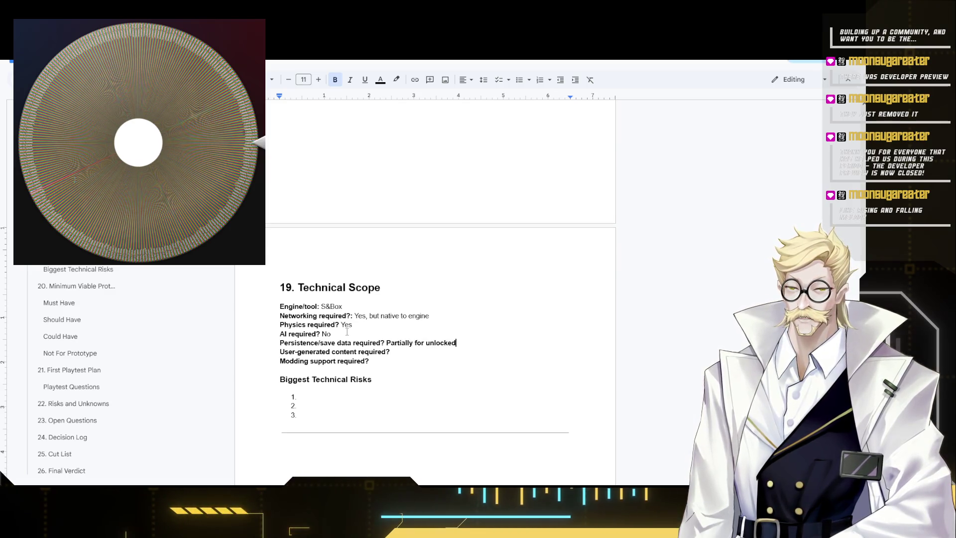
{"action": "type", "text": " Cosmetics"}
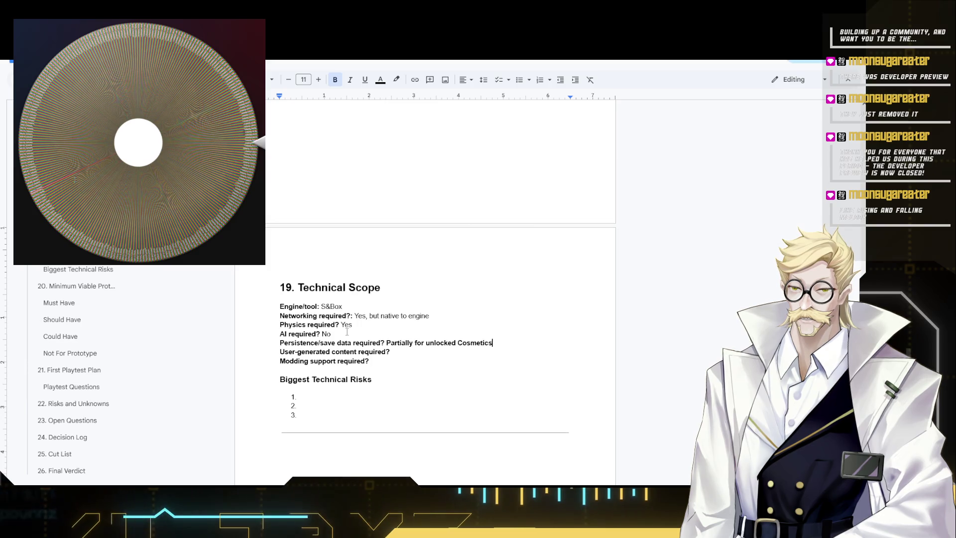
{"action": "type", "text": " and Tokens"}
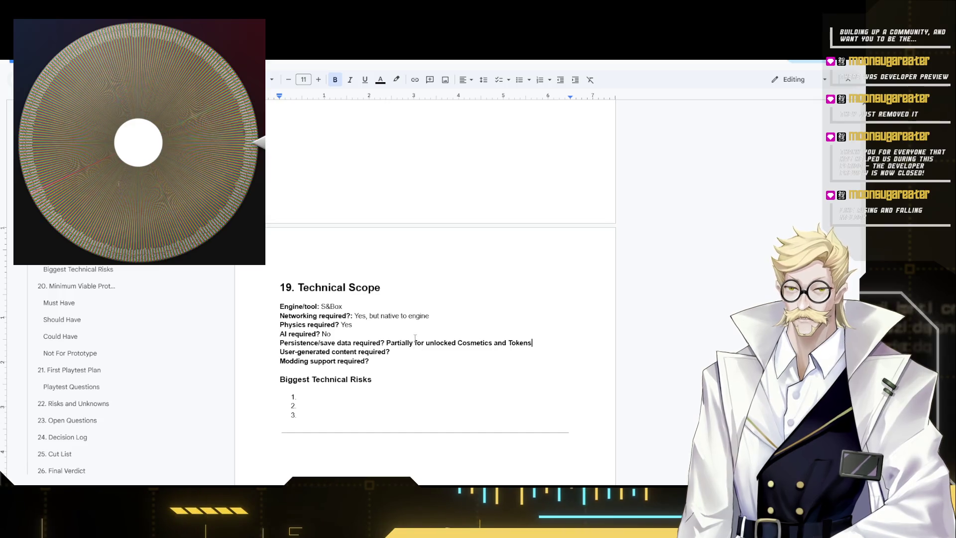
{"action": "key", "text": "ctrl+shift+Left"}
{"action": "key", "text": "ctrl+shift+Left"}
{"action": "key", "text": "ctrl+shift+Left"}
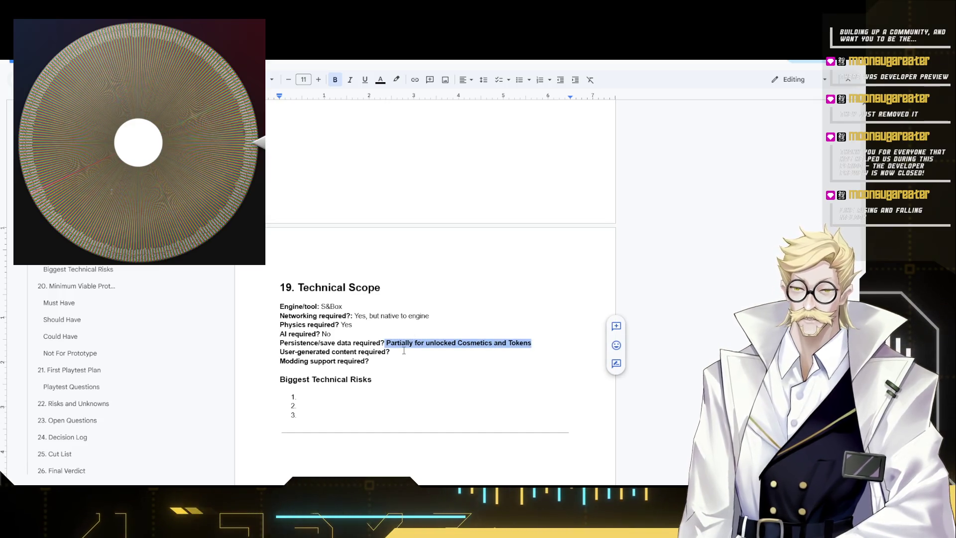
{"action": "key", "text": "ctrl+b"}
Answer user-generated content and modding with no in plain text.
{"action": "left_click", "coordinate": [399, 350]}
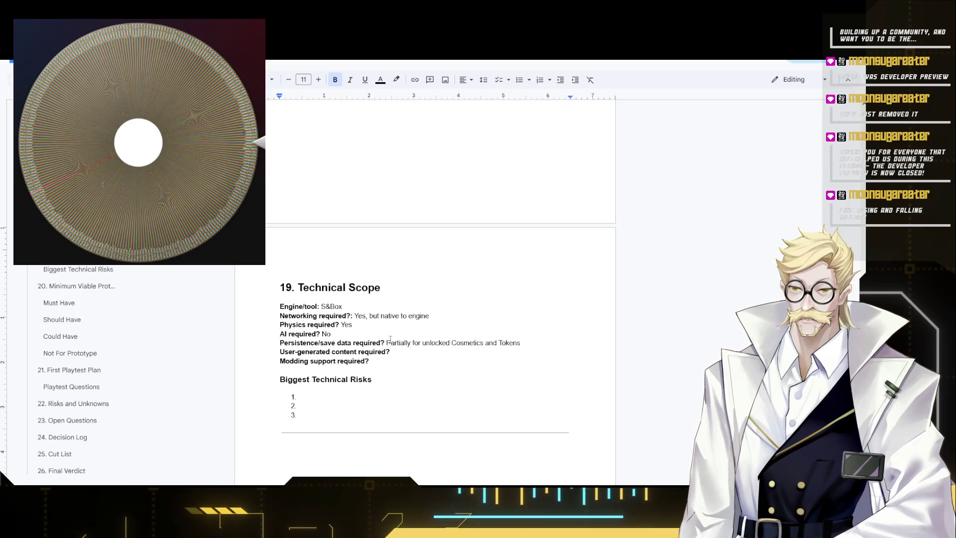
{"action": "left_click_drag", "start_coordinate": [386, 343], "coordinate": [537, 345]}
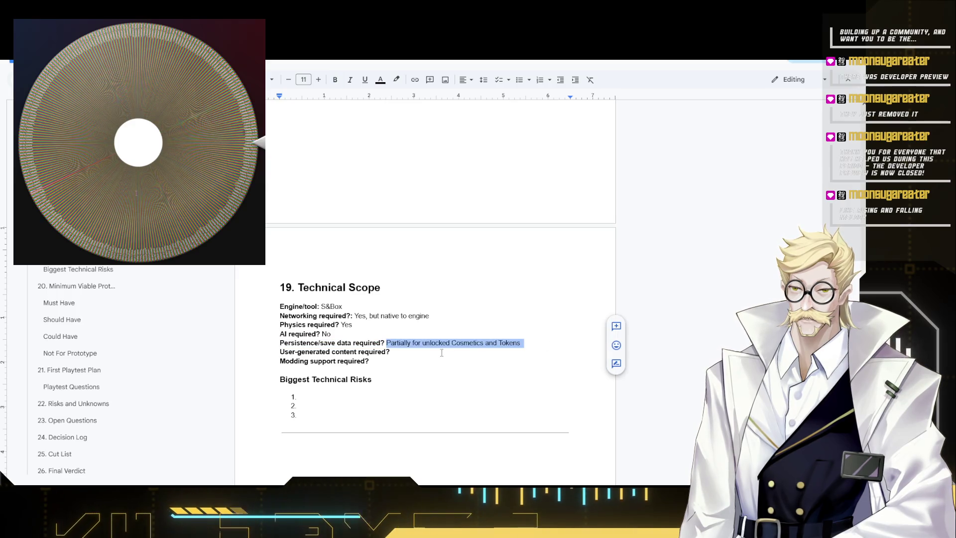
{"action": "left_click", "coordinate": [401, 362]}
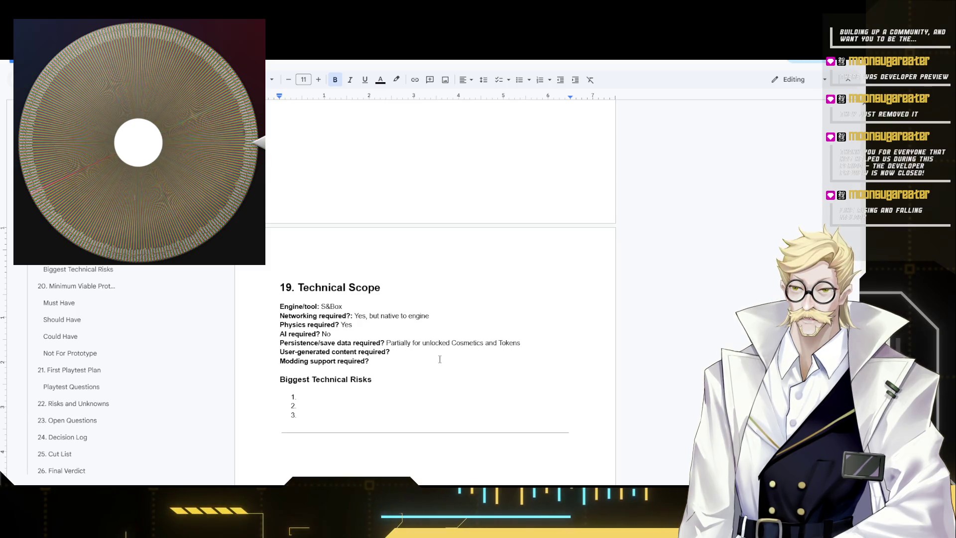
{"action": "type", "text": " No"}
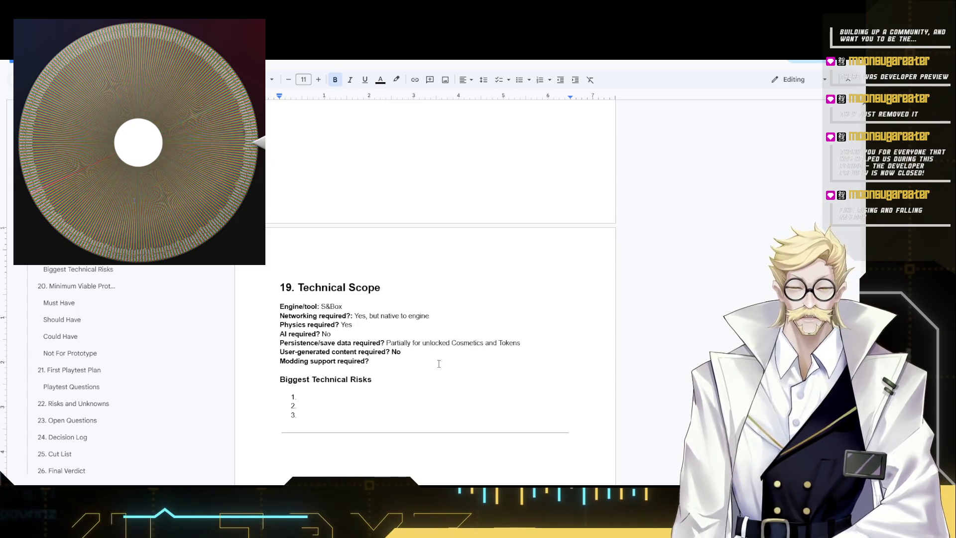
{"action": "key", "text": "shift+Left"}
{"action": "key", "text": "shift+Left"}
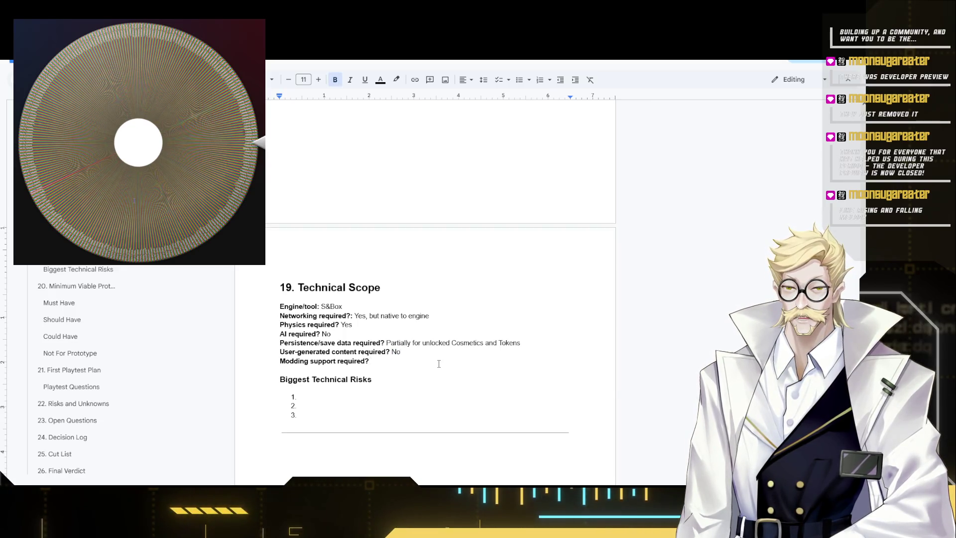
{"action": "type", "text": "No"}
{"action": "key", "text": "shift+Left"}
{"action": "key", "text": "shift+Left"}
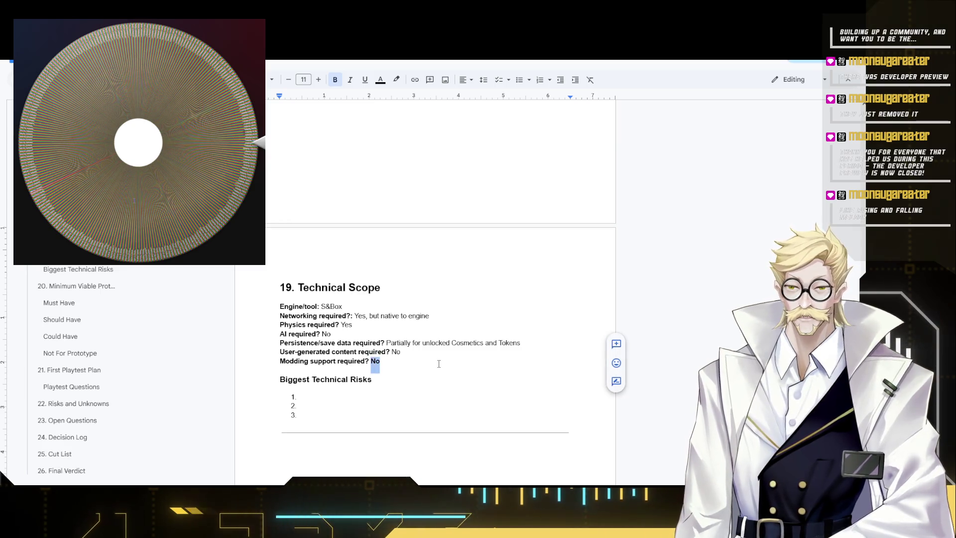
{"action": "left_click", "coordinate": [337, 396]}
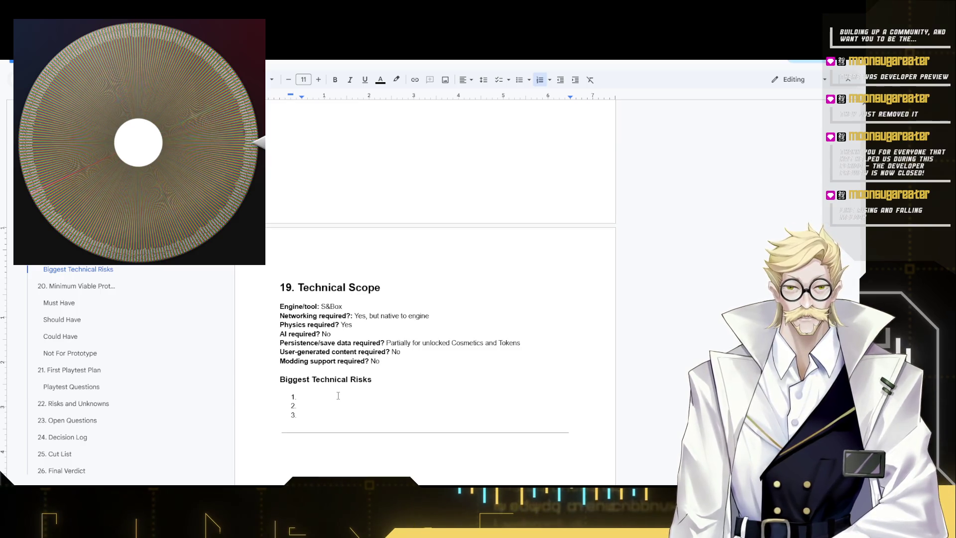
{"action": "type", "text": "Never used S"}
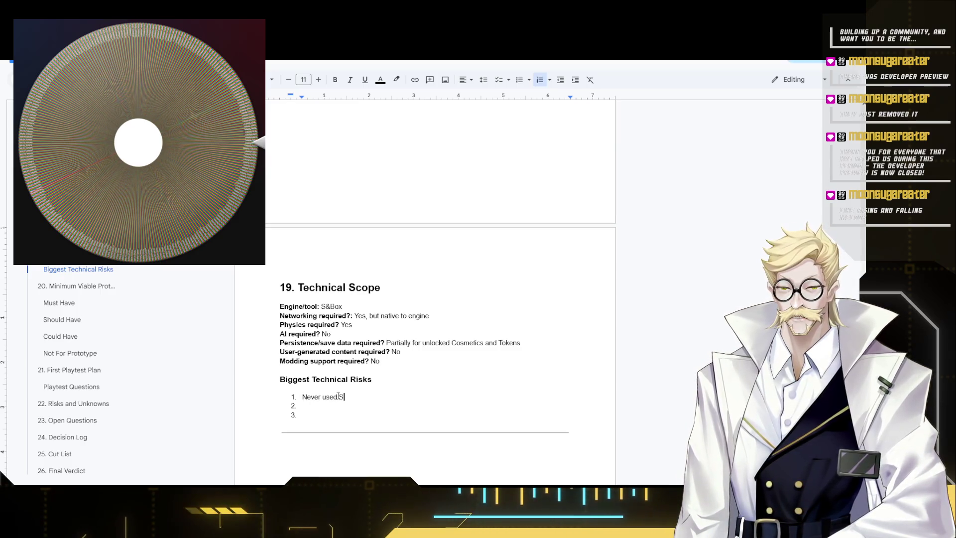
{"action": "type", "text": "&"}
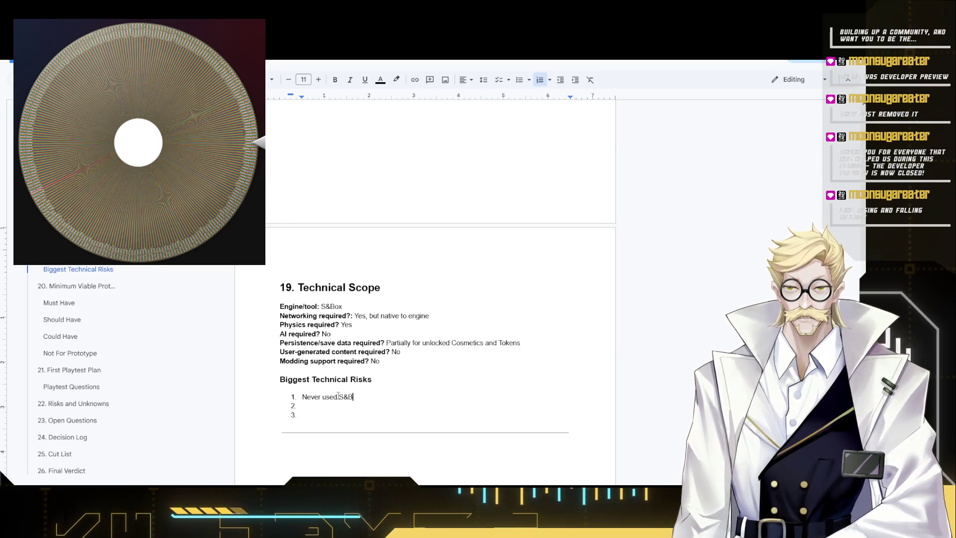
{"action": "type", "text": "Box"}
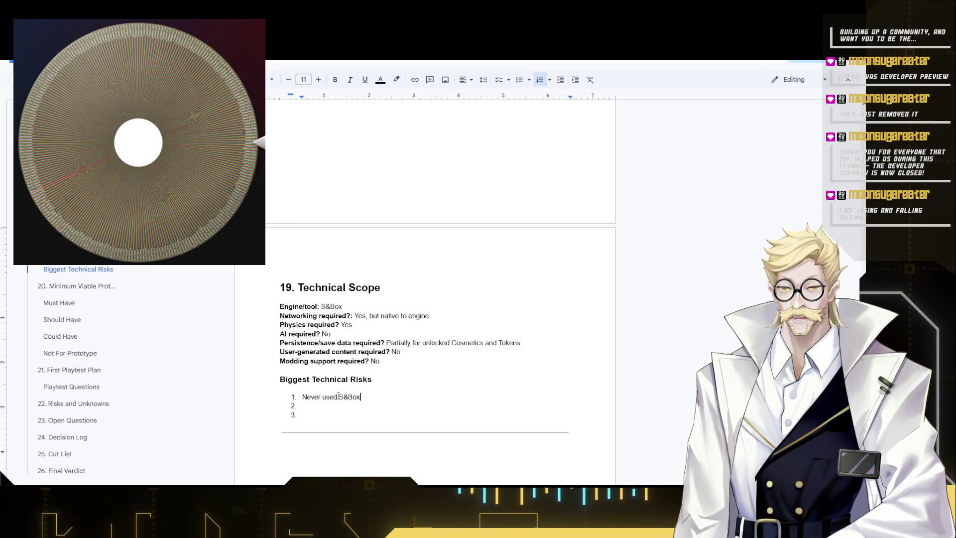
{"action": "type", "text": " or "}
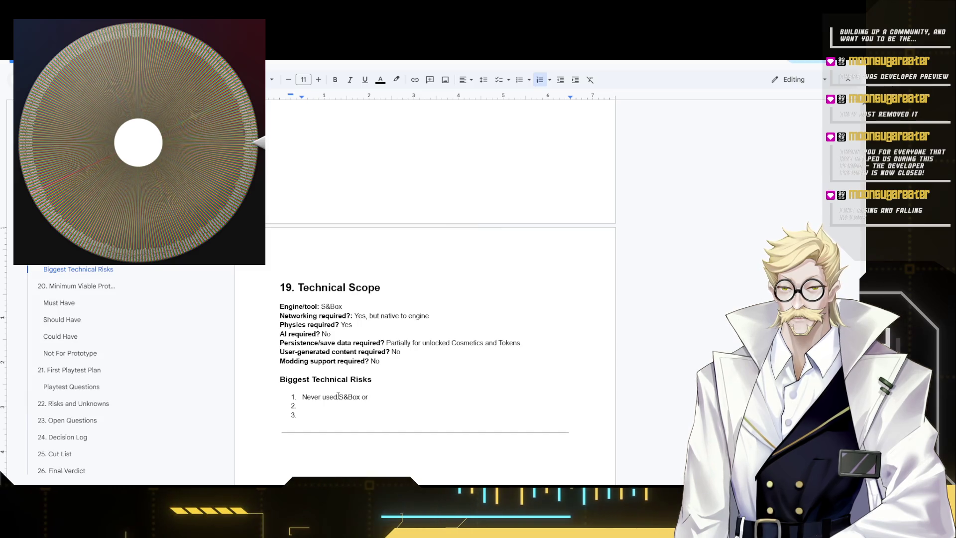
{"action": "type", "text": "Sou"}
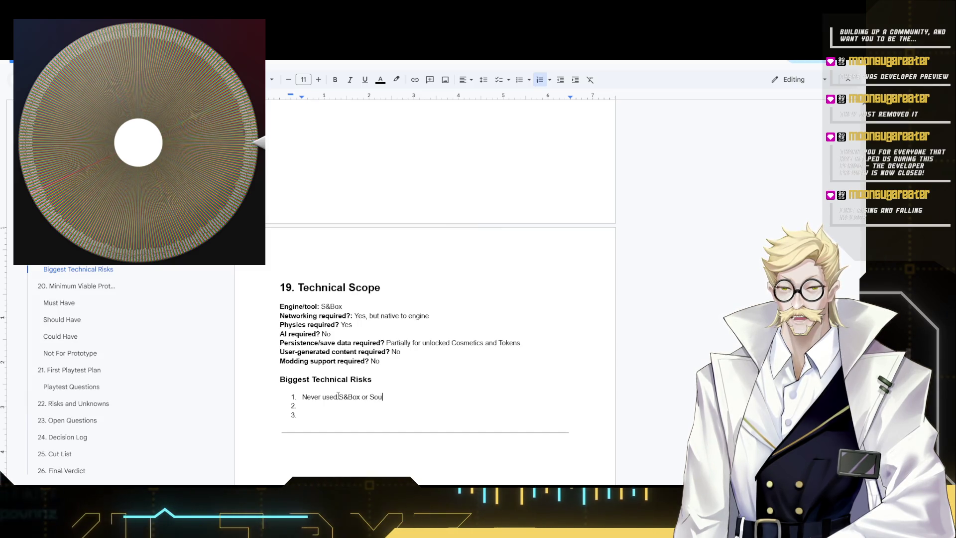
{"action": "type", "text": "rce Engine 2"}
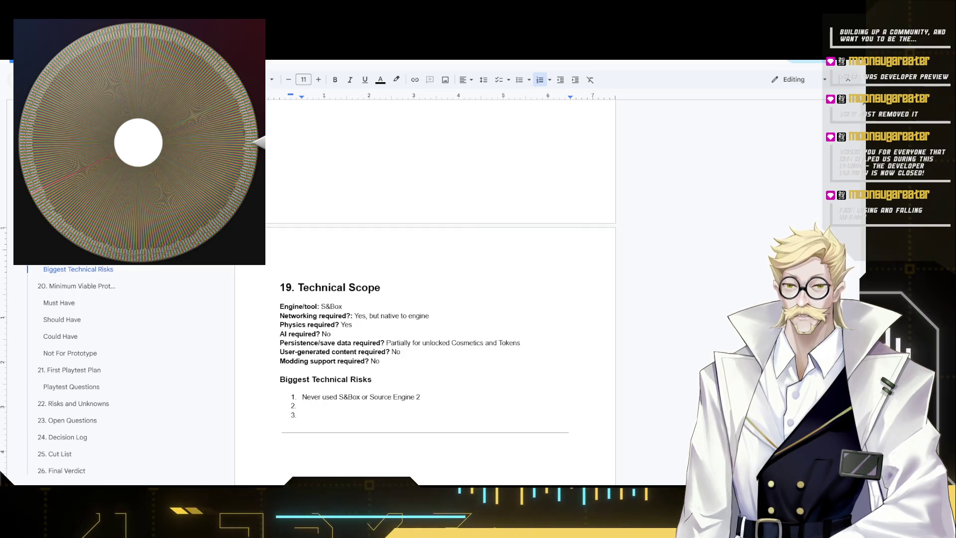
List 'Never used S&Box or Source Engine 2' as the first technical risk and begin the second.
{"action": "key", "text": "ctrl+Tab"}
{"action": "key", "text": "ctrl+Tab"}
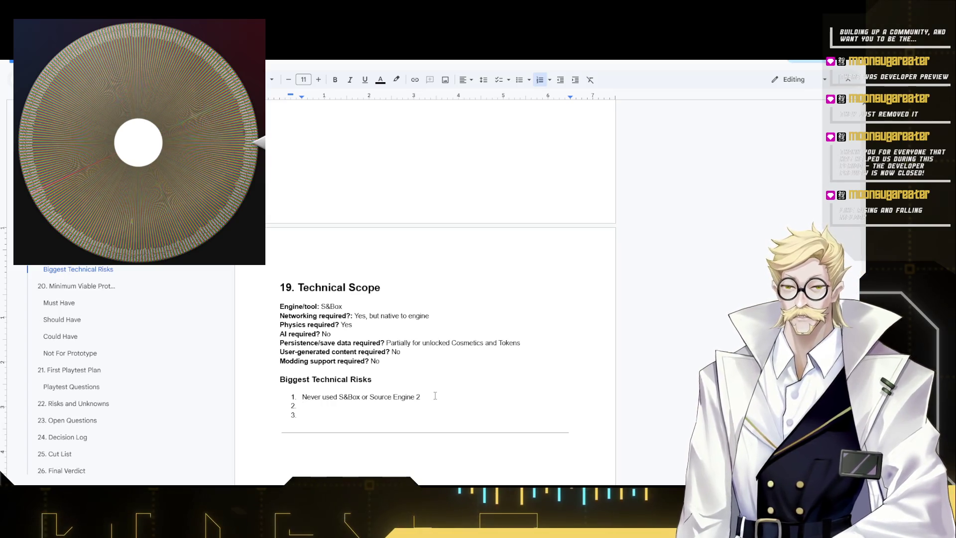
{"action": "scroll", "coordinate": [426, 358], "scroll_direction": "down", "scroll_amount": 2}
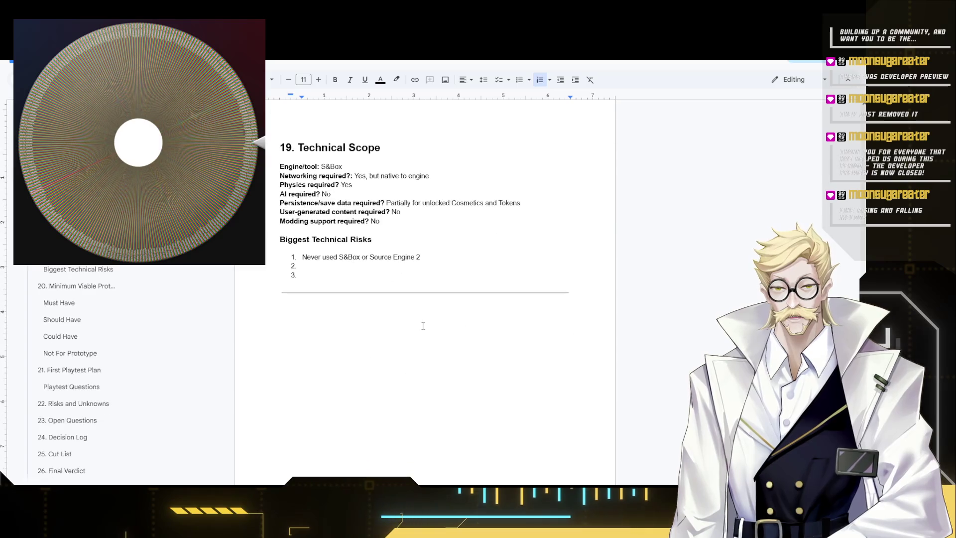
{"action": "scroll", "coordinate": [401, 307], "scroll_direction": "down", "scroll_amount": 1}
{"action": "scroll", "coordinate": [389, 301], "scroll_direction": "up", "scroll_amount": 1}
{"action": "scroll", "coordinate": [382, 304], "scroll_direction": "up", "scroll_amount": 1}
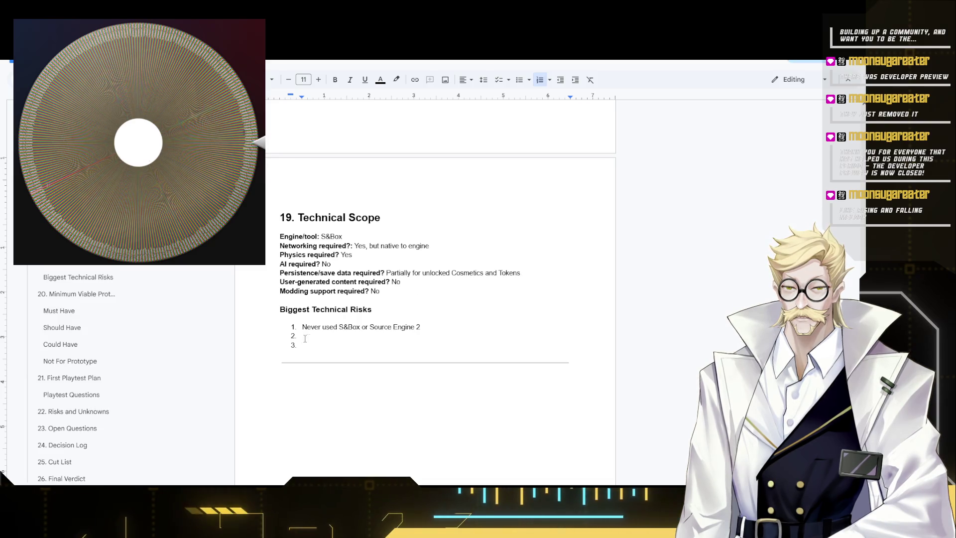
{"action": "left_click", "coordinate": [324, 336]}
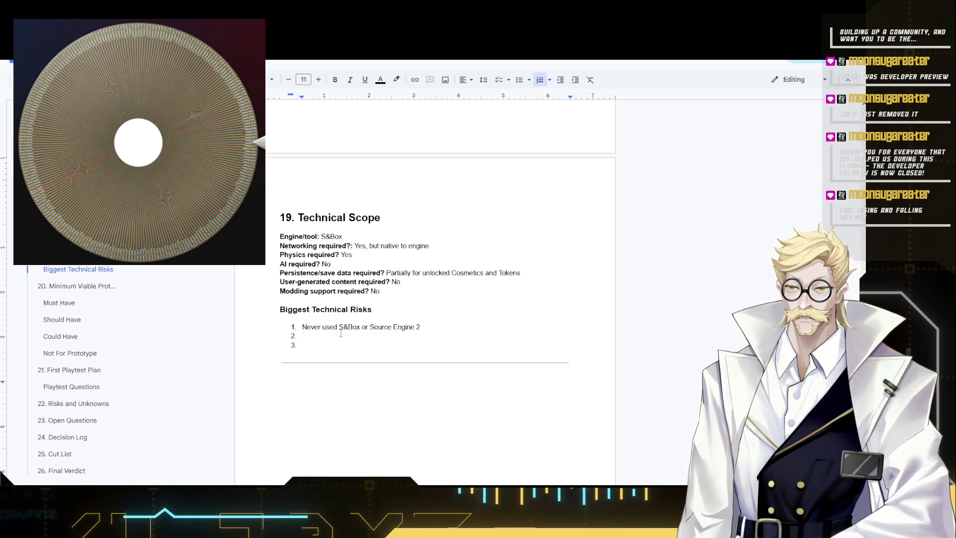
{"action": "type", "text": "Dif"}
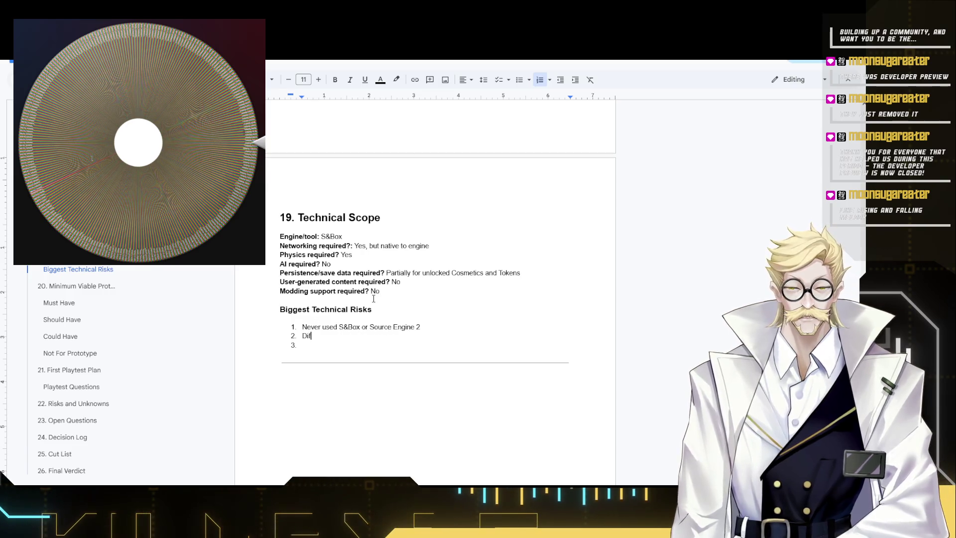
{"action": "type", "text": "ficulty"}
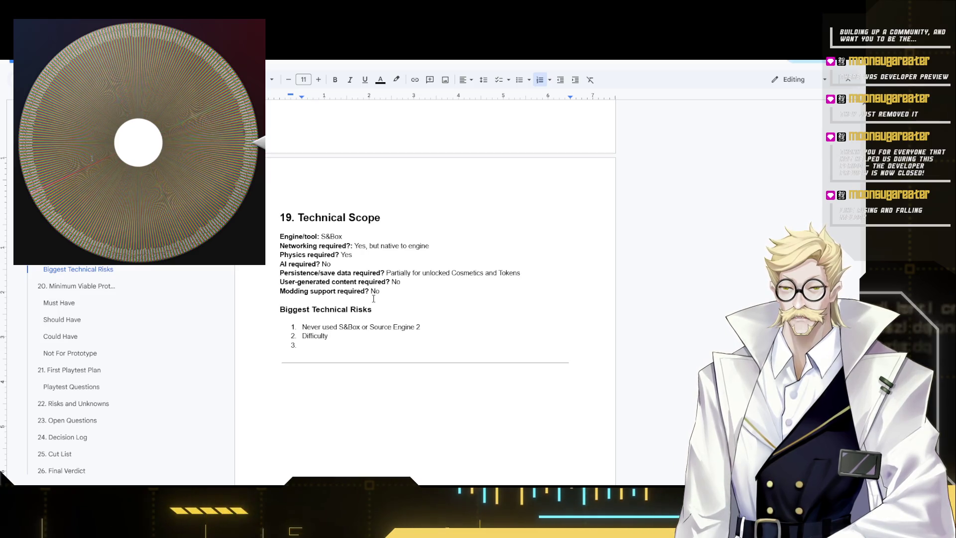
{"action": "type", "text": " rewr"}
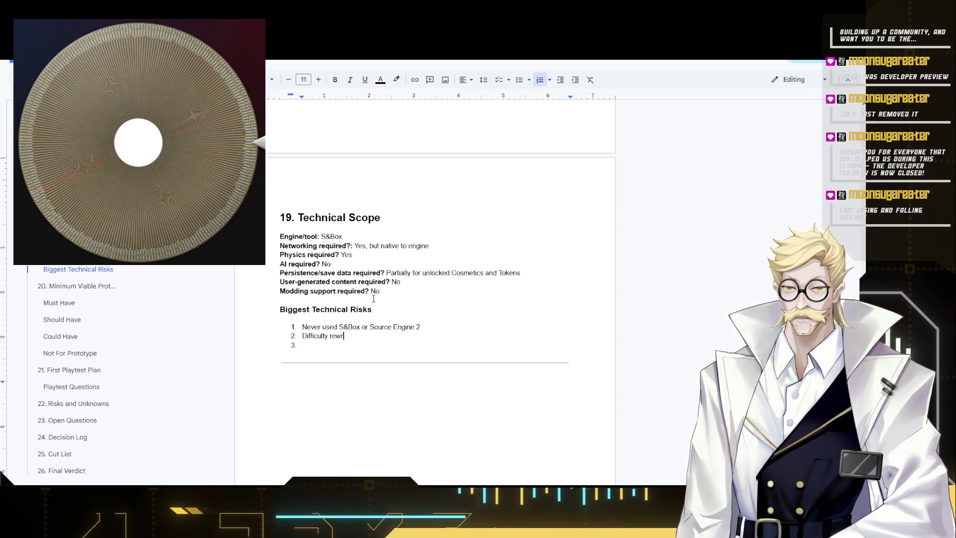
{"action": "type", "text": "iting existing components rather th"}
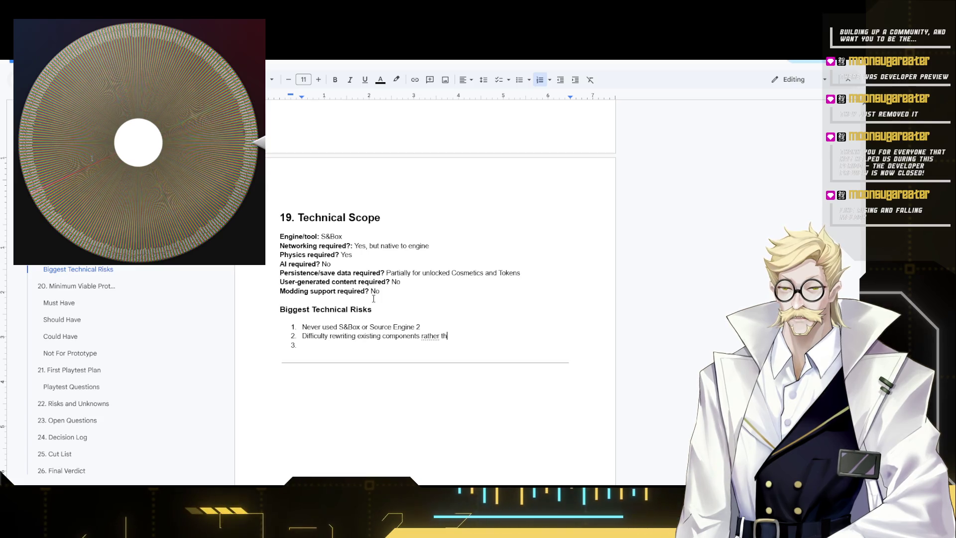
{"action": "type", "text": "an making fresh"}
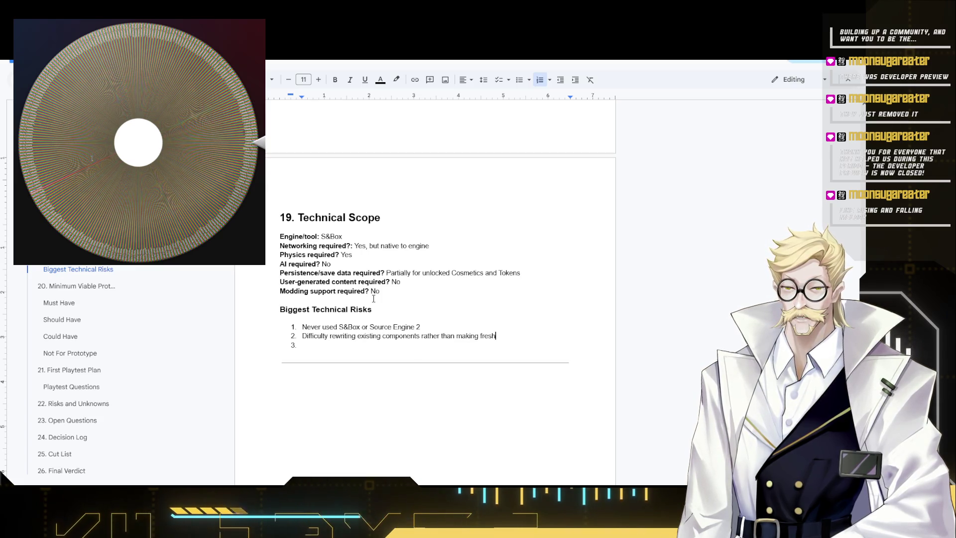
{"action": "type", "text": " ones"}
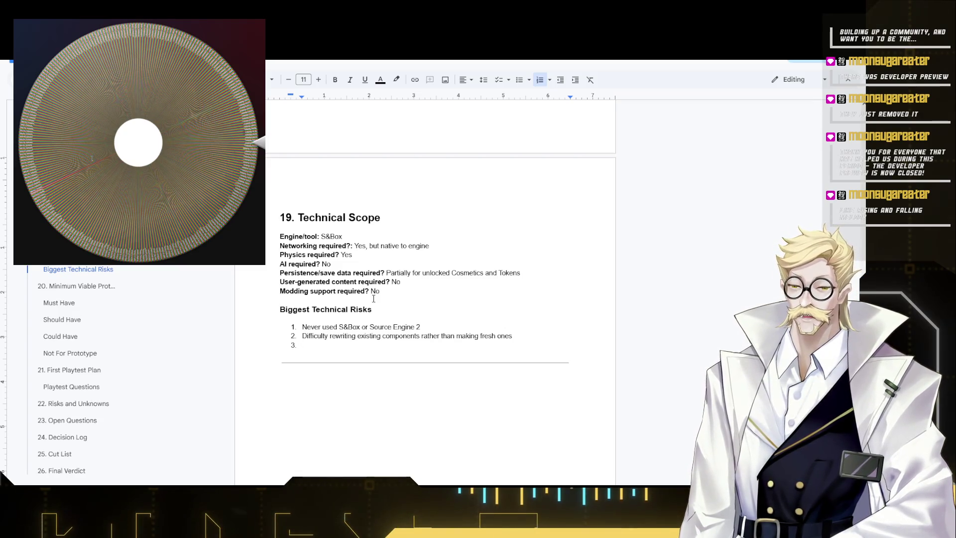
{"action": "scroll", "coordinate": [374, 299], "scroll_direction": "down", "scroll_amount": 2}
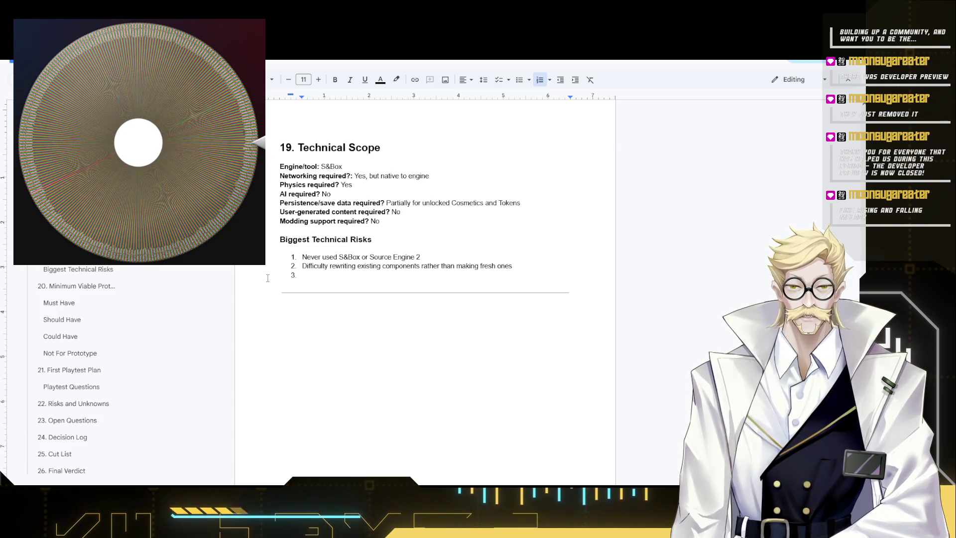
{"action": "type", "text": "U"}
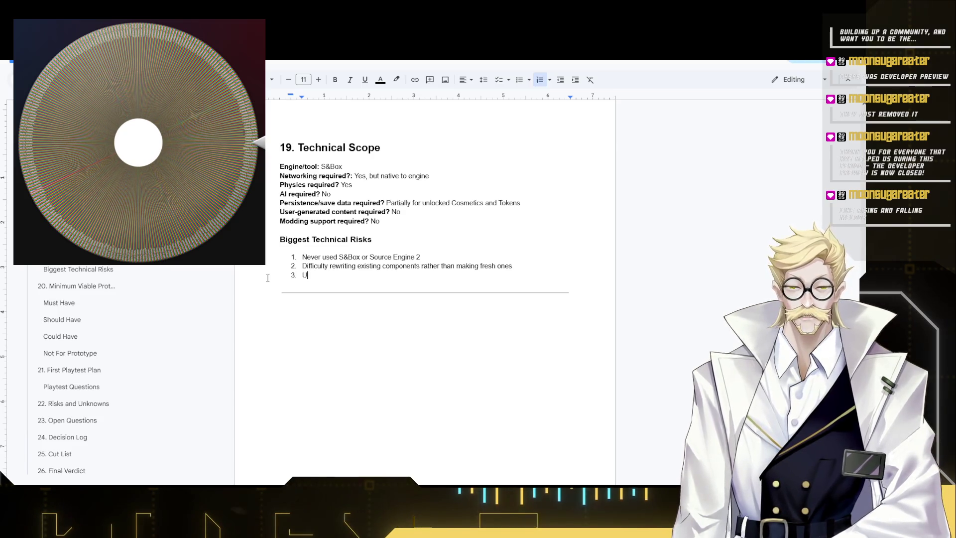
{"action": "type", "text": "naware "}
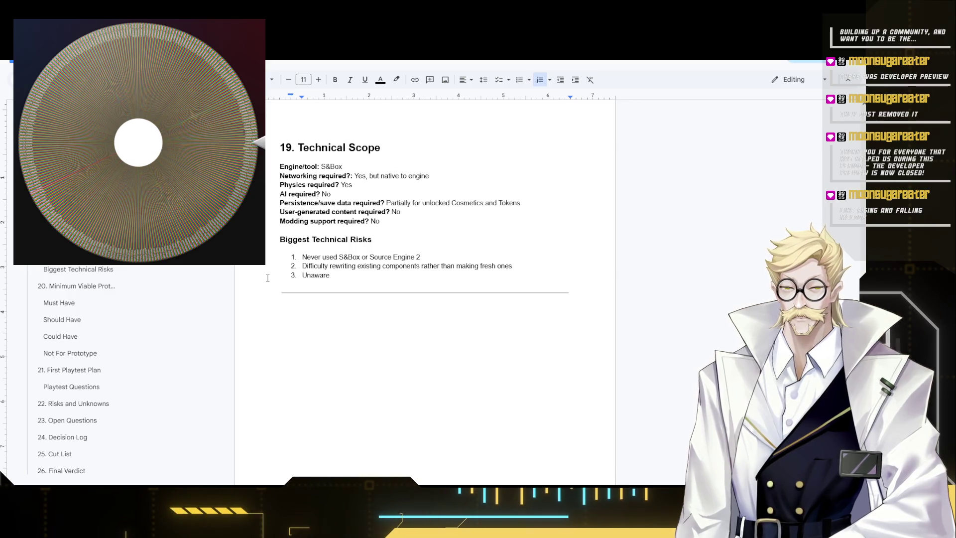
{"action": "type", "text": "about Prox"}
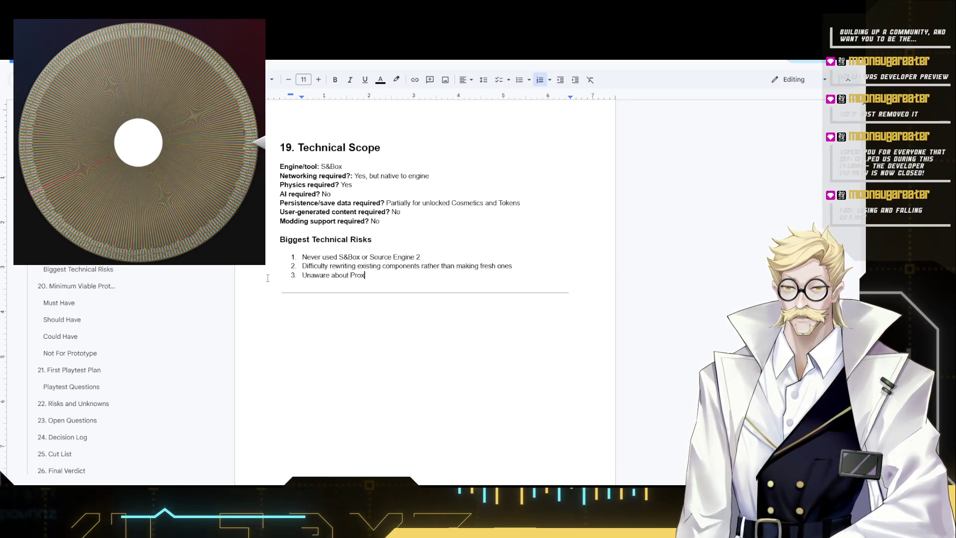
{"action": "type", "text": "i,mi"}
Fix the Proximity typo and select the third risk 'Unaware about Proximity Chat'.
{"action": "key", "text": "BackSpace"}
{"action": "key", "text": "BackSpace"}
{"action": "key", "text": "BackSpace"}
{"action": "type", "text": "mity chat"}
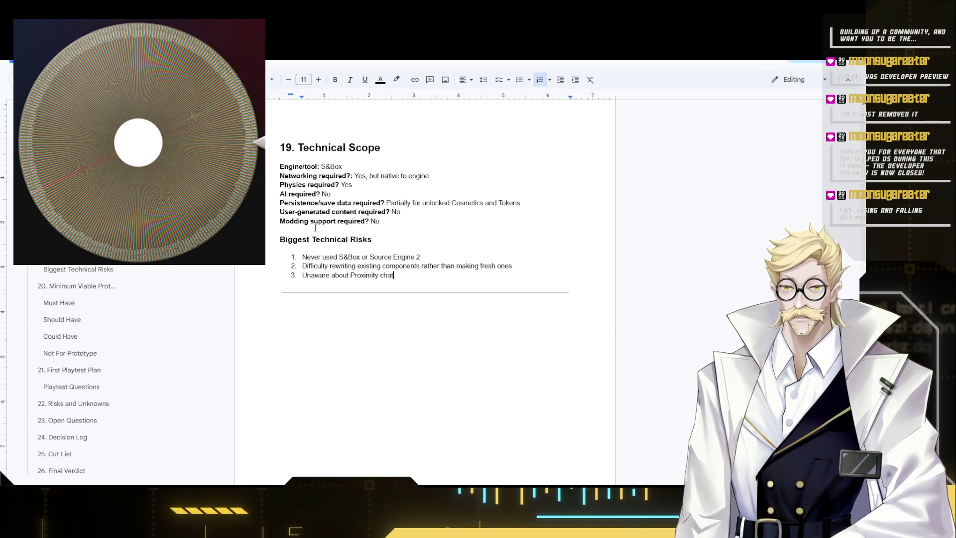
{"action": "scroll", "coordinate": [369, 230], "scroll_direction": "down", "scroll_amount": 2}
{"action": "scroll", "coordinate": [369, 231], "scroll_direction": "up", "scroll_amount": 1}
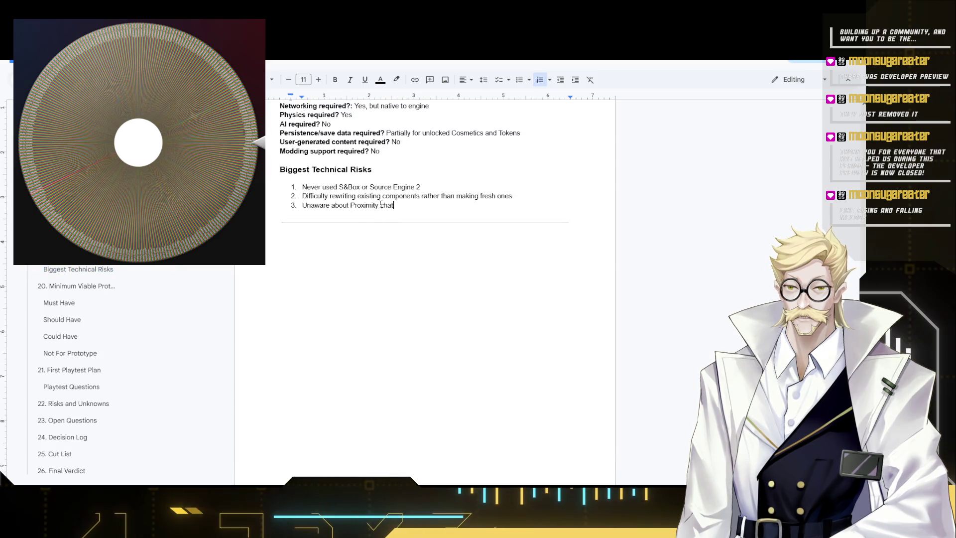
{"action": "left_click_drag", "start_coordinate": [383, 206], "coordinate": [380, 207]}
{"action": "type", "text": "C"}
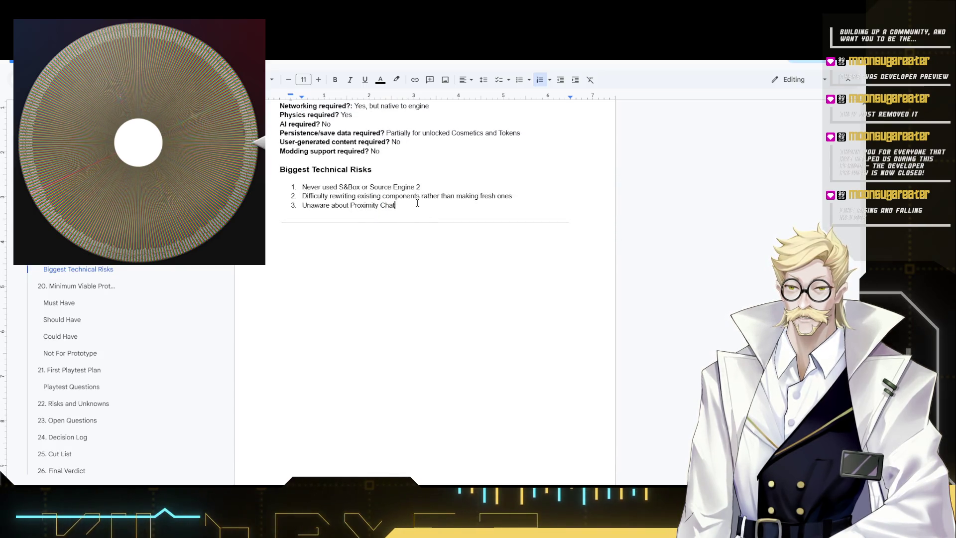
{"action": "key", "text": "ctrl+shift+Left"}
{"action": "key", "text": "ctrl+shift+Left"}
{"action": "key", "text": "ctrl+shift+Left"}
{"action": "key", "text": "ctrl+shift+Left"}
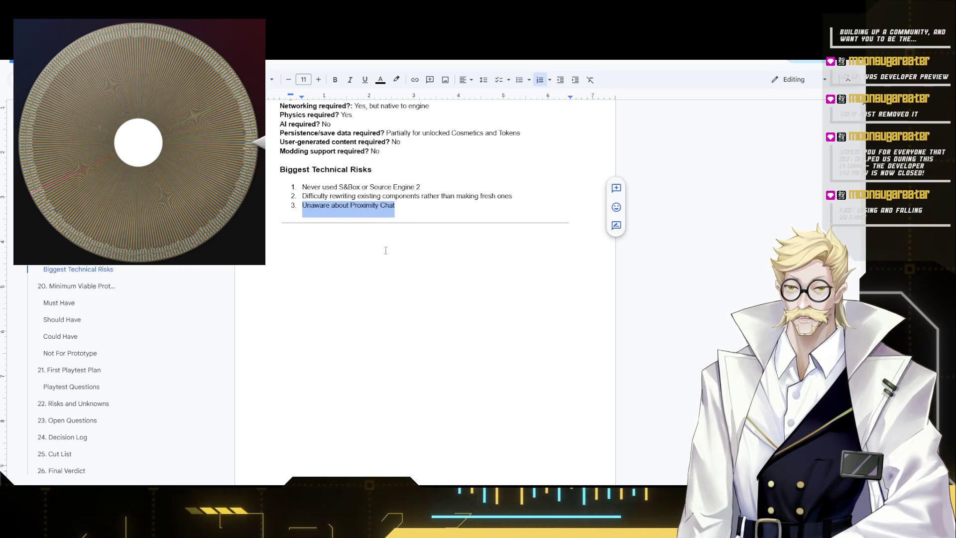
{"action": "scroll", "coordinate": [371, 307], "scroll_direction": "down", "scroll_amount": 3}
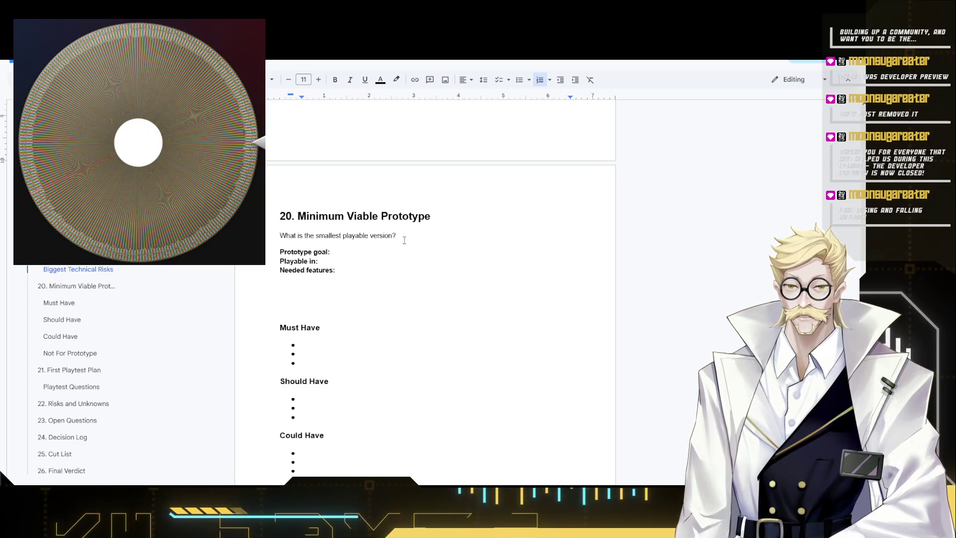
Write the Prototype goal 'One map with 3 sections, Innocent players, Traitors and a Navigator' unbolded.
{"action": "left_click", "coordinate": [340, 252]}
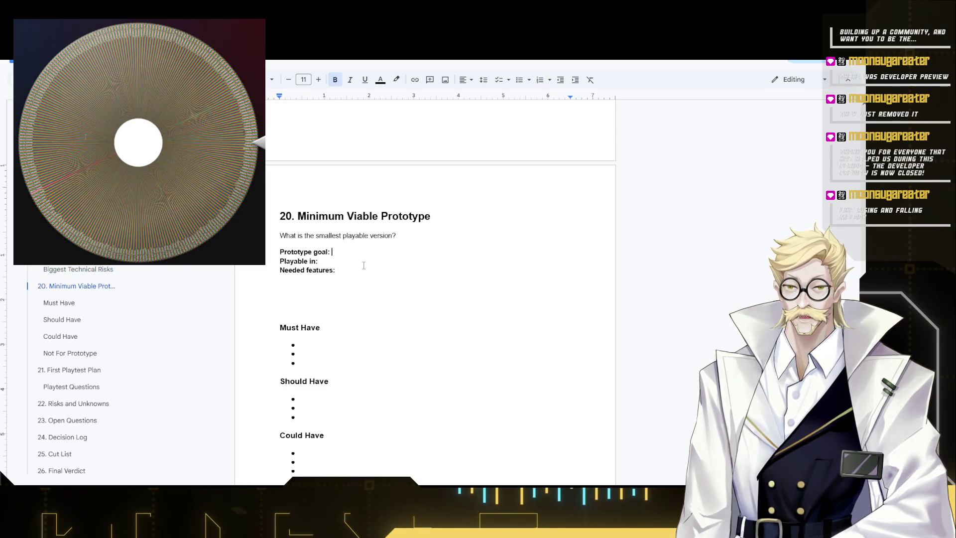
{"action": "type", "text": "One"}
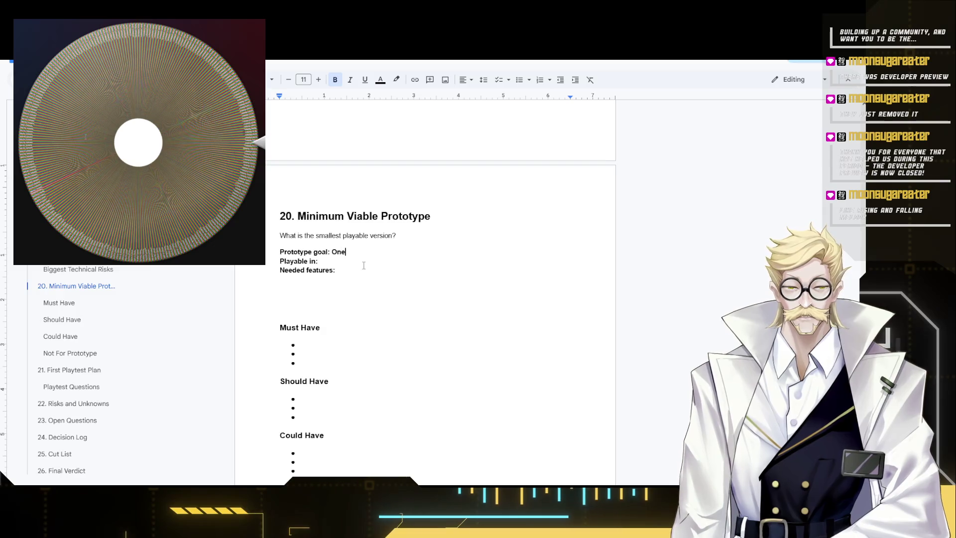
{"action": "type", "text": " map with"}
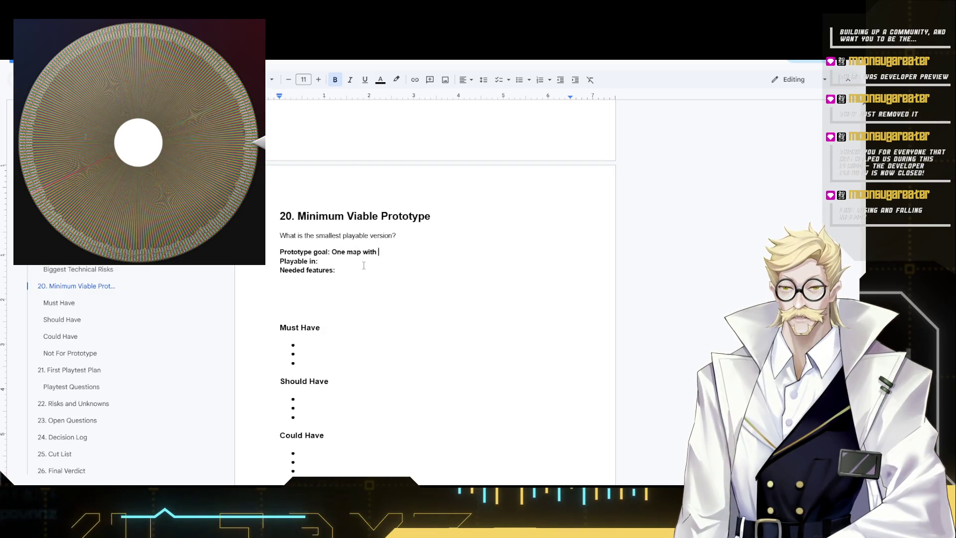
{"action": "type", "text": " 3 sections"}
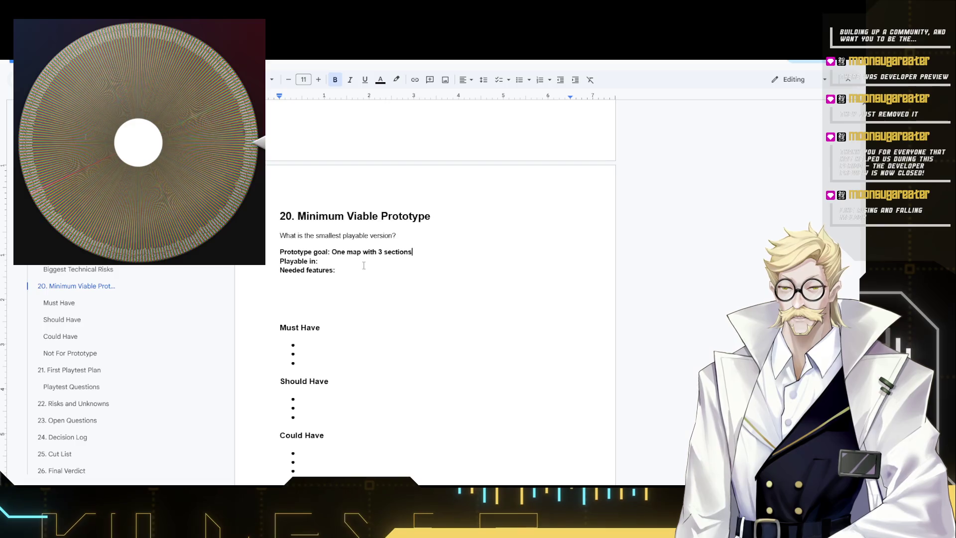
{"action": "left_click_drag", "start_coordinate": [336, 252], "coordinate": [413, 252]}
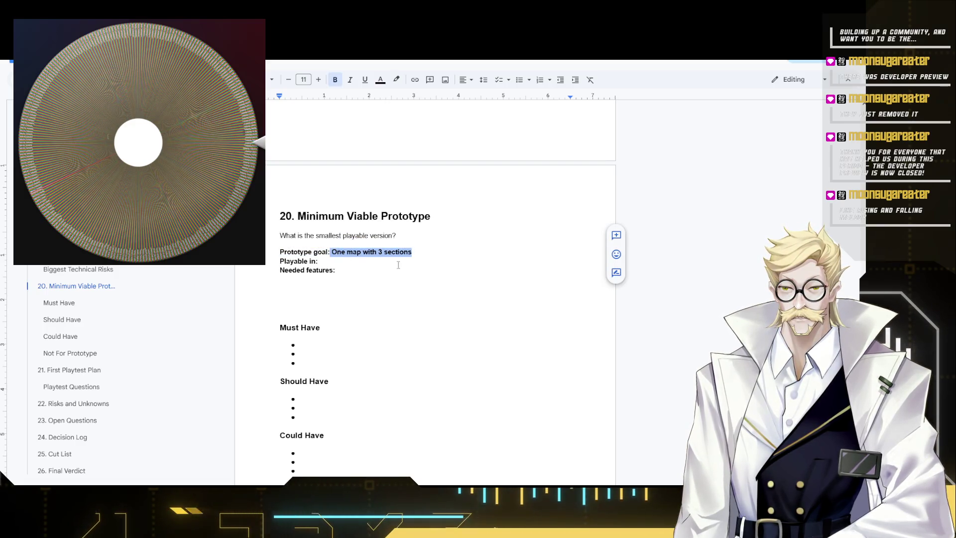
{"action": "key", "text": "ctrl+b"}
{"action": "left_click", "coordinate": [447, 256]}
{"action": "type", "text": ", a"}
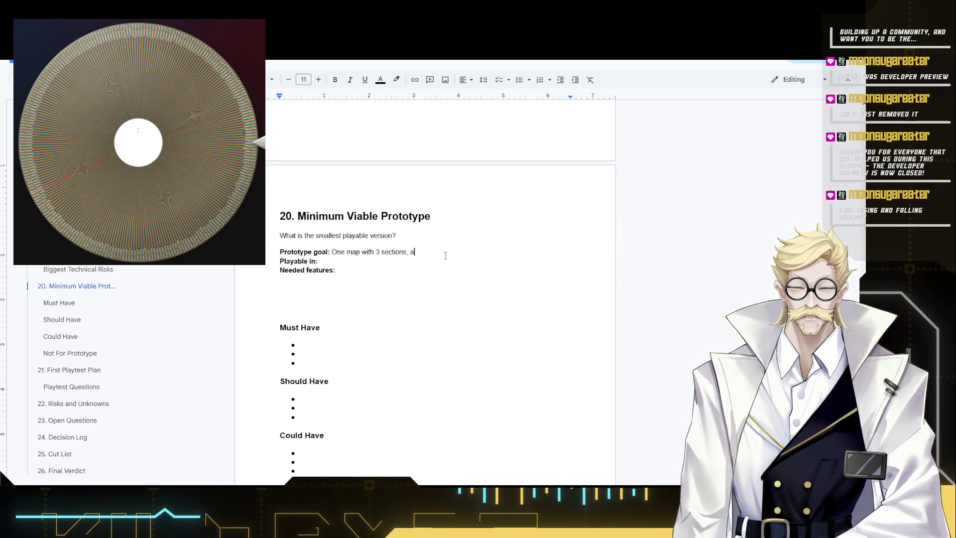
{"action": "key", "text": "BackSpace"}
{"action": "key", "text": "BackSpace"}
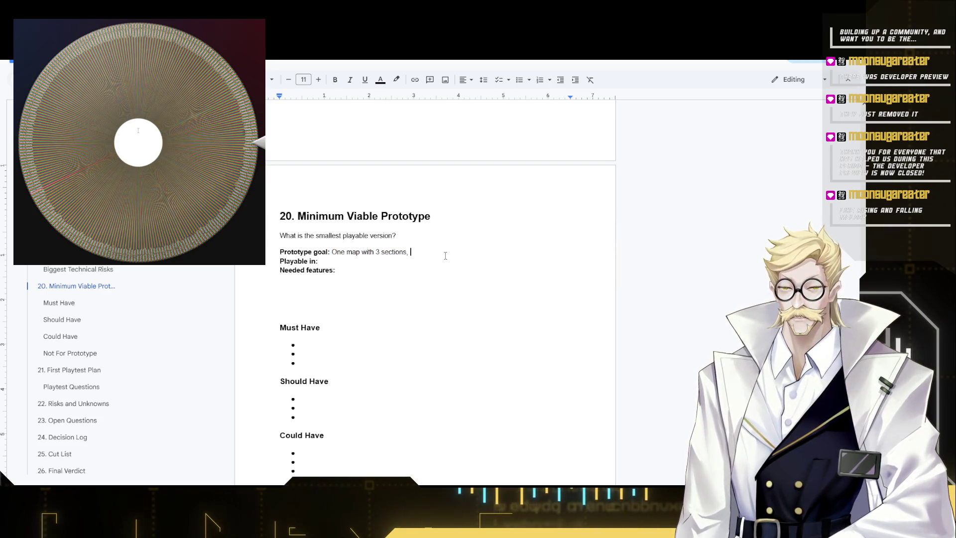
{"action": "type", "text": "l"}
{"action": "type", "text": " pla"}
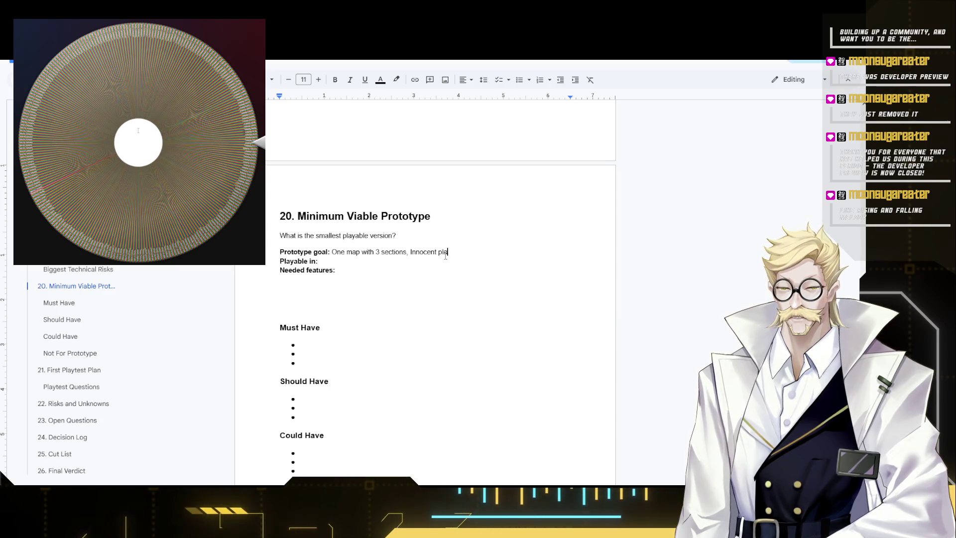
{"action": "type", "text": "yers, T"}
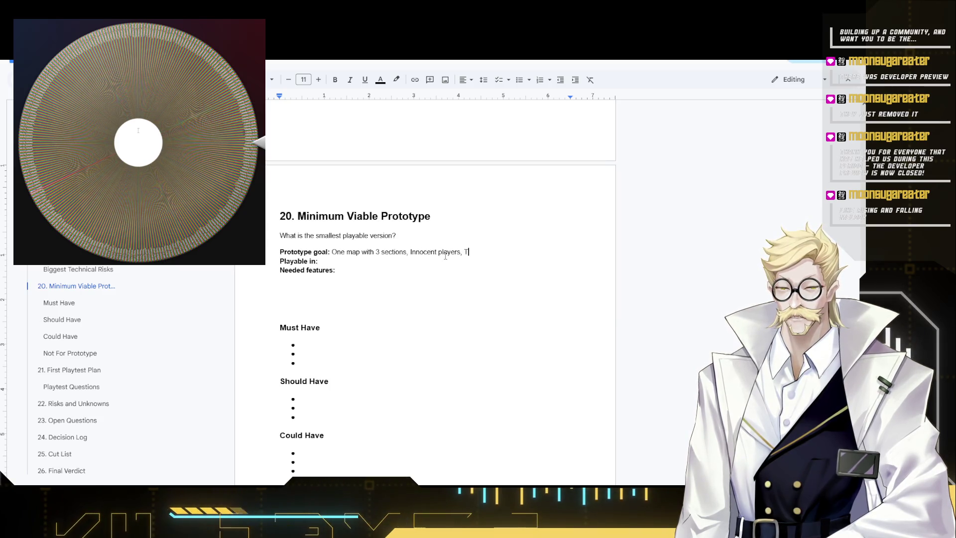
{"action": "type", "text": "raitors and a N"}
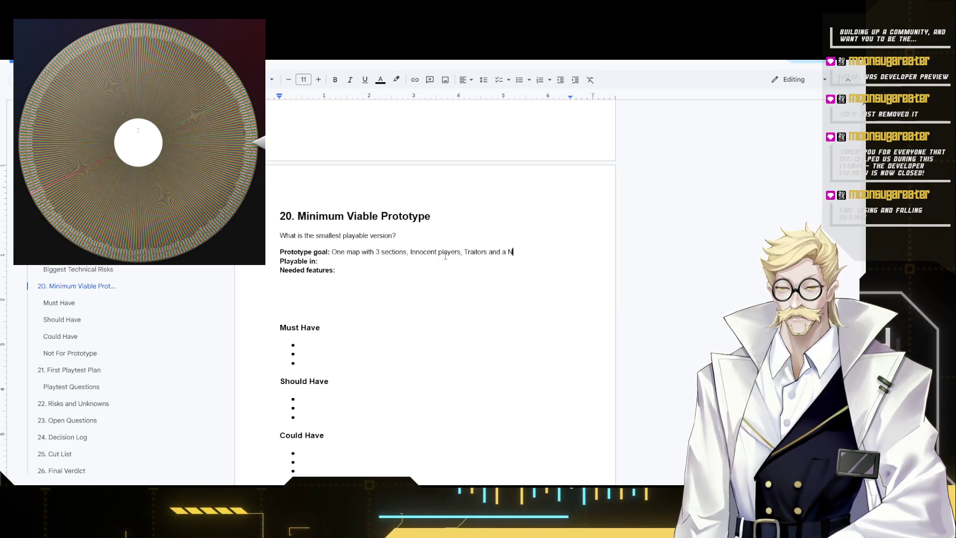
{"action": "type", "text": "avigator"}
{"action": "key", "text": "Down"}
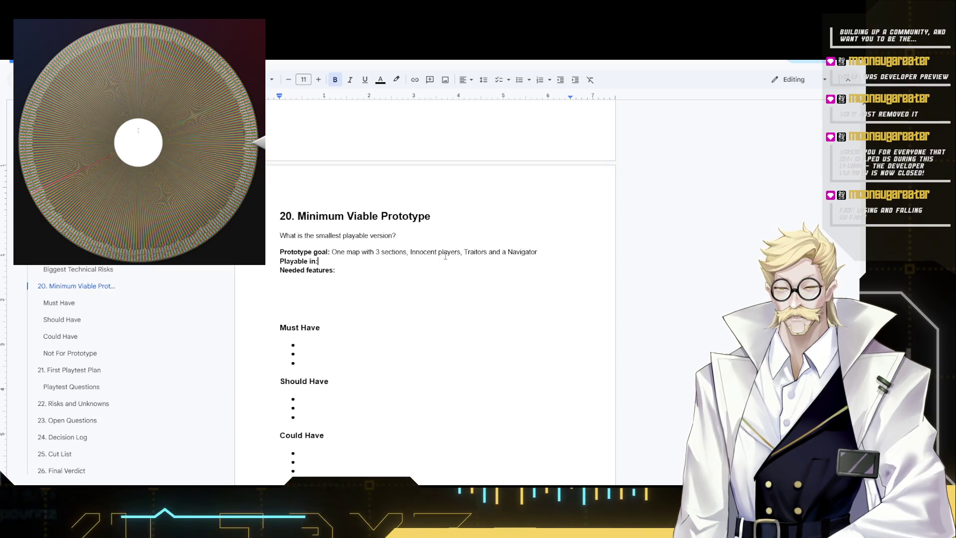
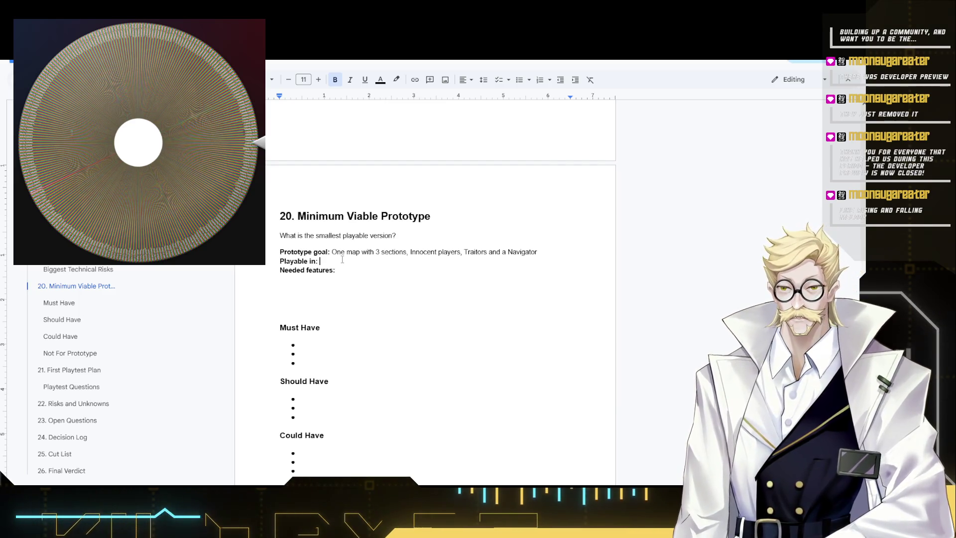
{"action": "type", "text": "a"}
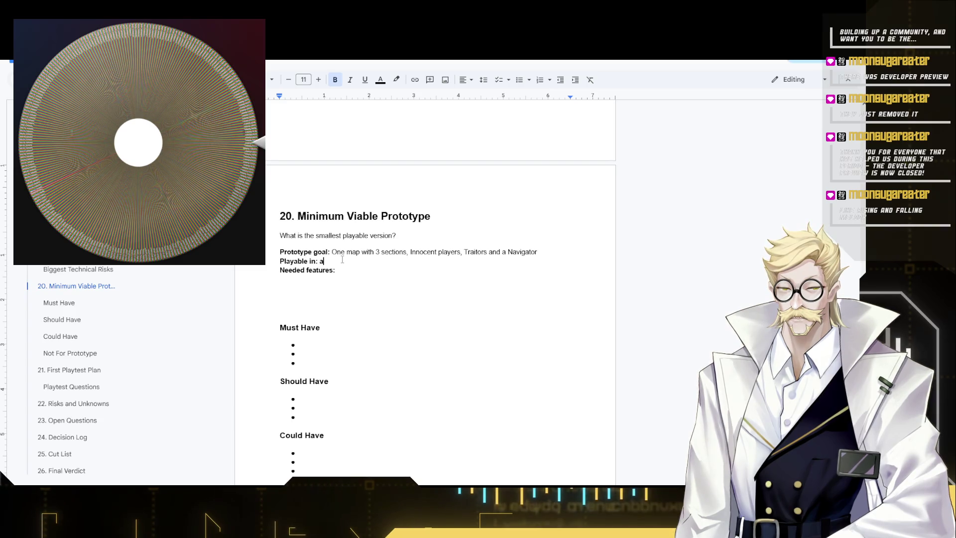
{"action": "type", "text": " Month"}
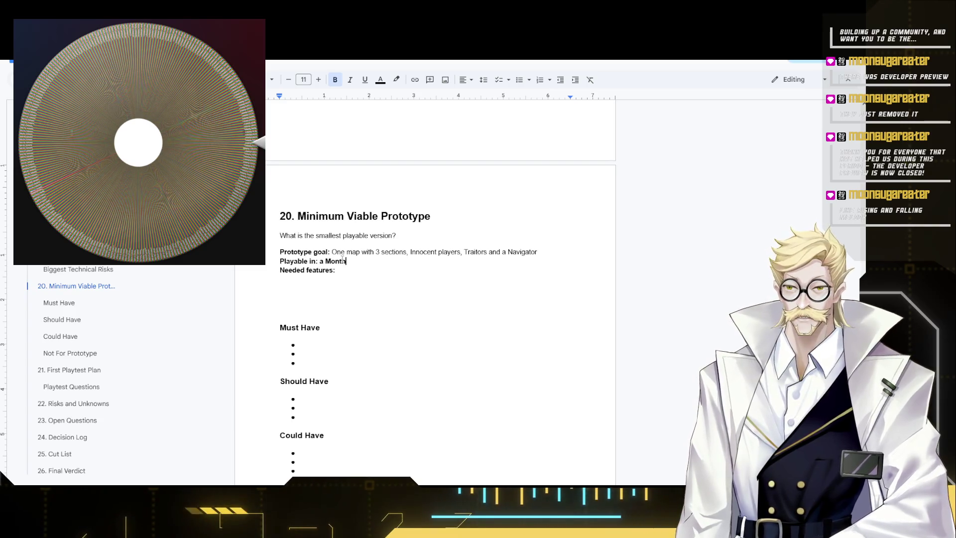
Set 'Playable in: A Month' and clear the blank lines below 'Needed features:'.
{"action": "key", "text": "Delete"}
{"action": "type", "text": "A"}
{"action": "key", "text": "Down"}
{"action": "key", "text": "End"}
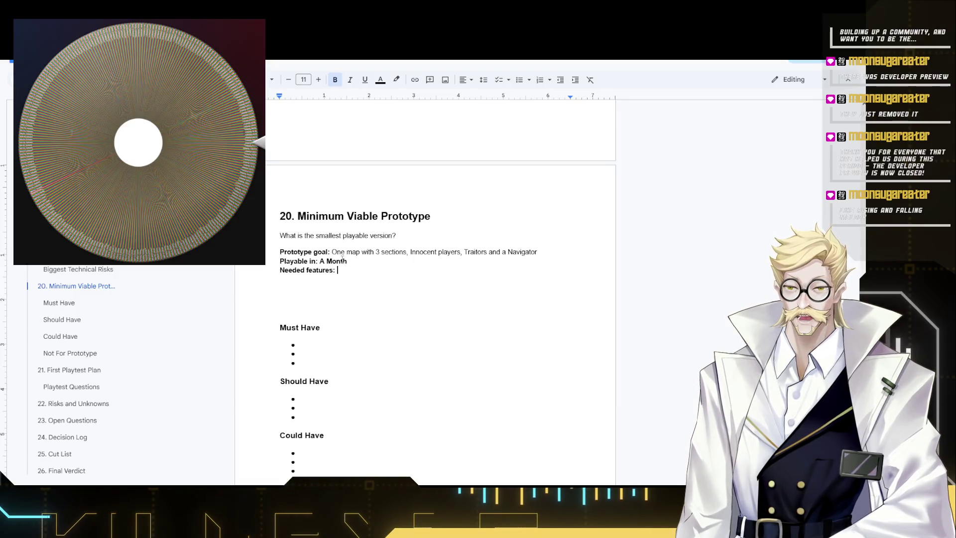
{"action": "key", "text": "Delete"}
{"action": "key", "text": "Delete"}
{"action": "key", "text": "Delete"}
{"action": "key", "text": "Delete"}
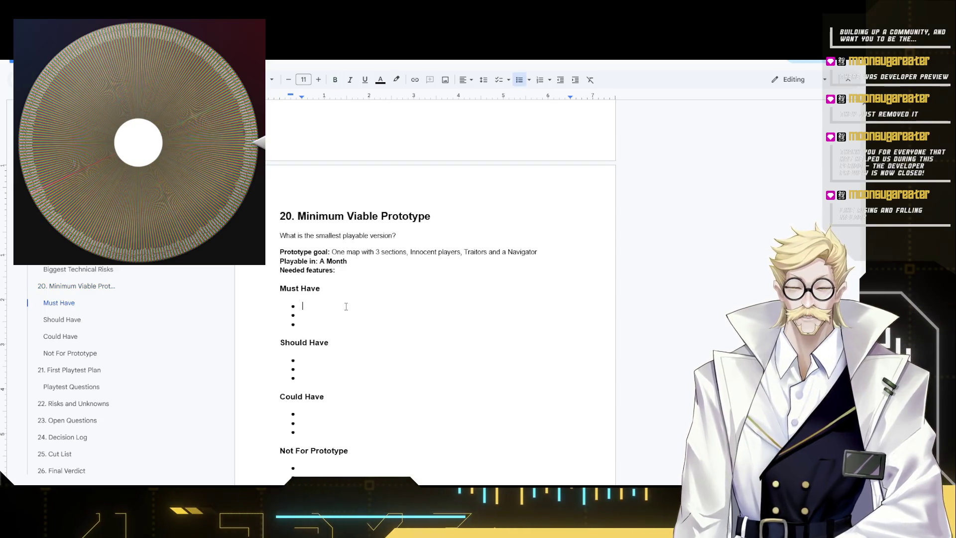
{"action": "type", "text": "Innoc"}
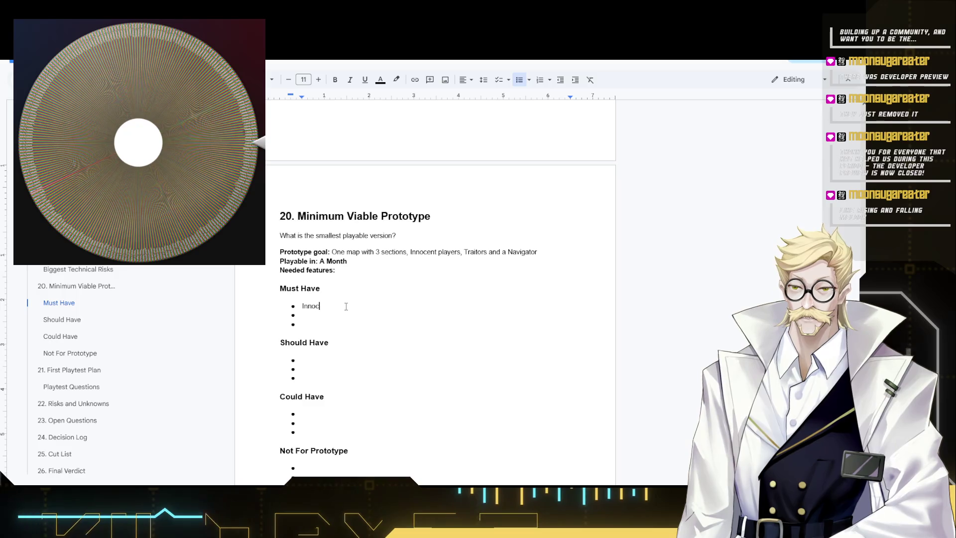
{"action": "type", "text": "ent"}
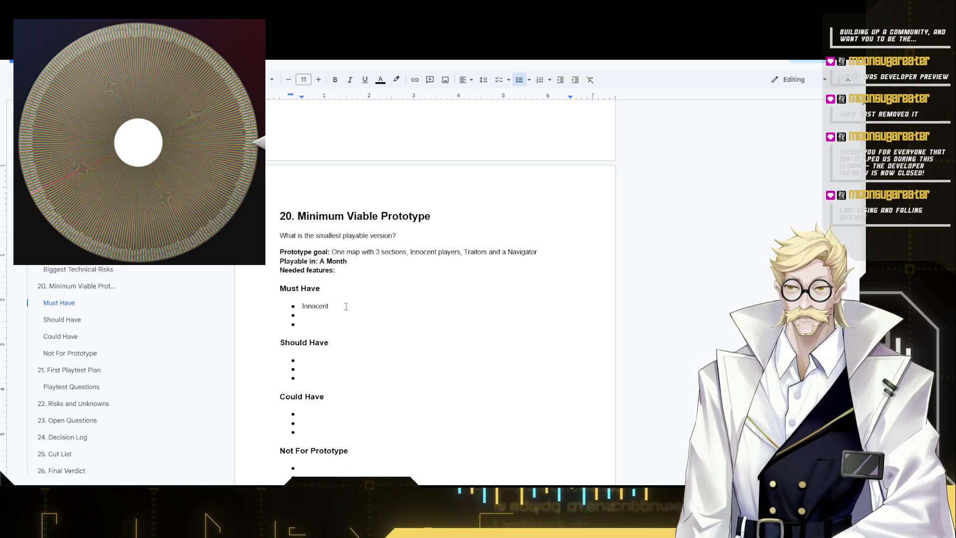
{"action": "type", "text": "Pl"}
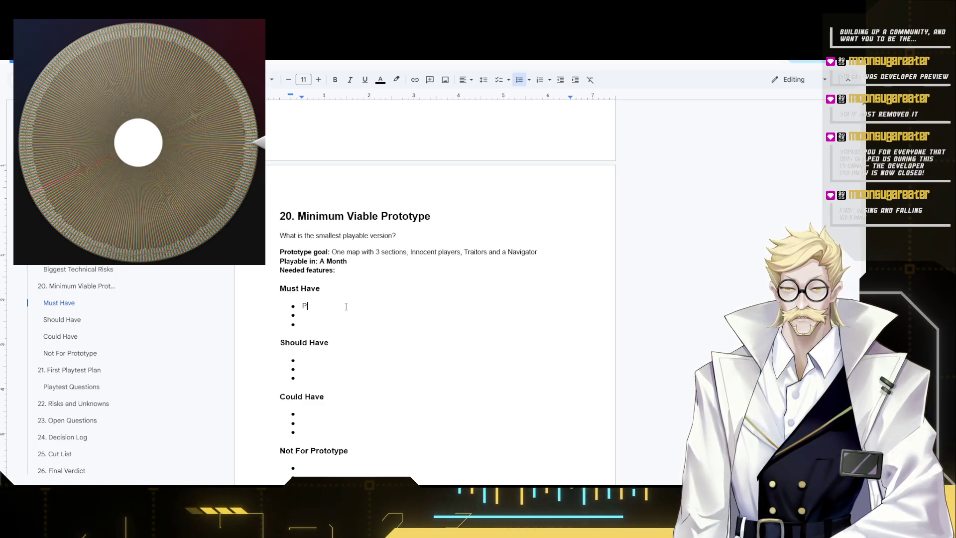
{"action": "type", "text": "ayer Rolls:"}
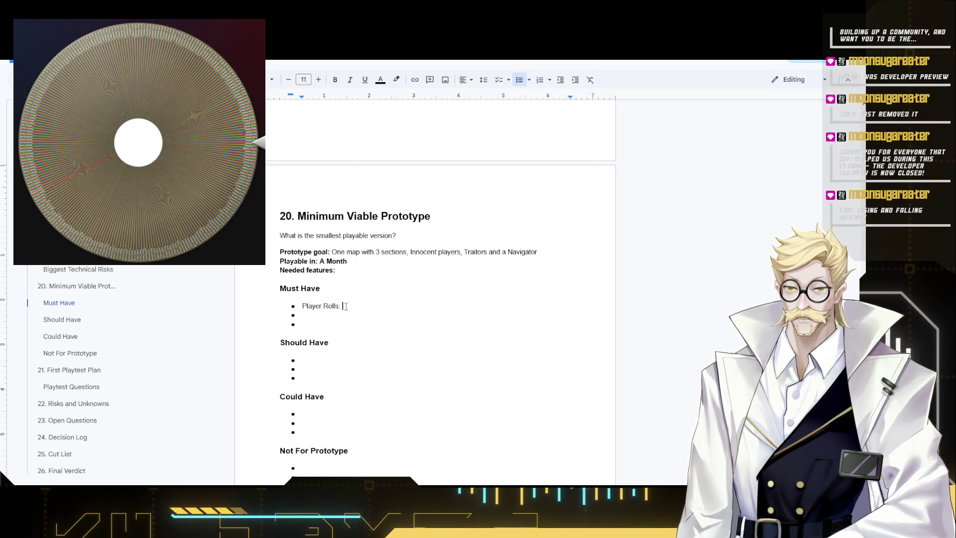
{"action": "type", "text": "Innocent,"}
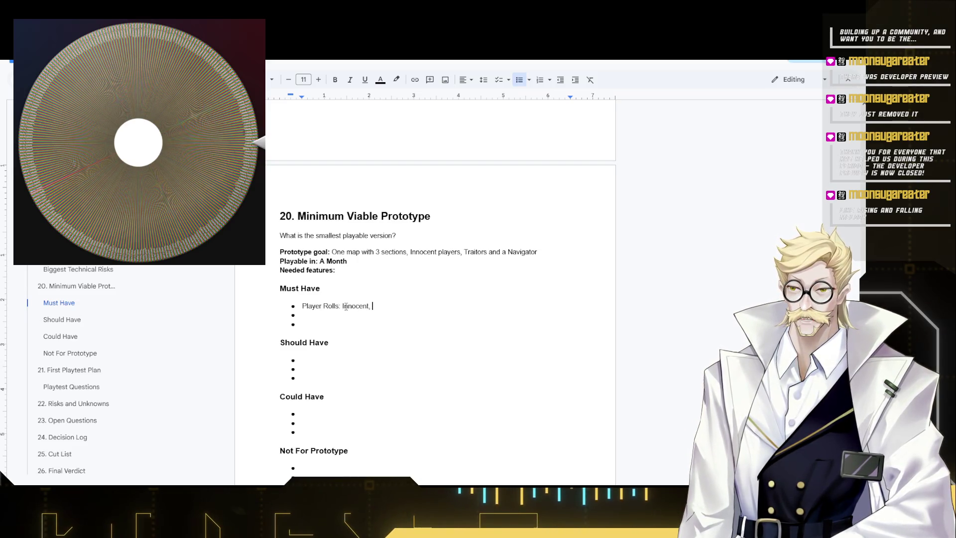
{"action": "type", "text": "Traitor and"}
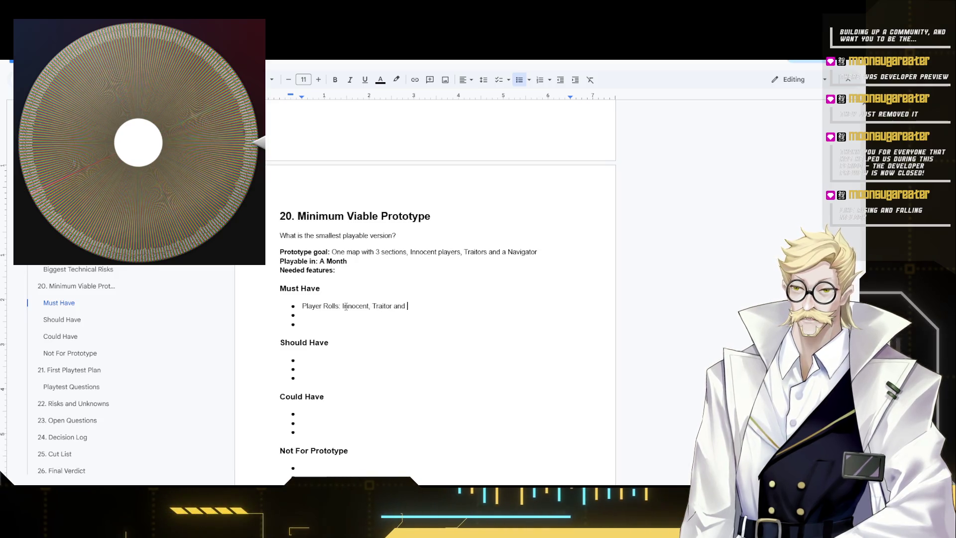
{"action": "type", "text": "Navigat"}
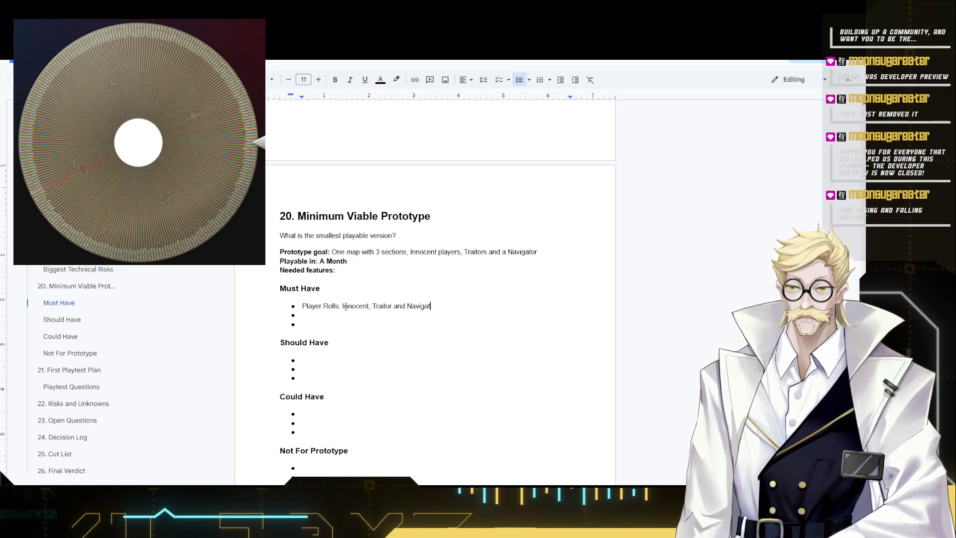
{"action": "type", "text": "or"}
Add Must Have bullets 'Player Rolls: Innocent, Traitor and Navigator' and '3 Traps per segment (9 traps)'.
{"action": "key", "text": "Down"}
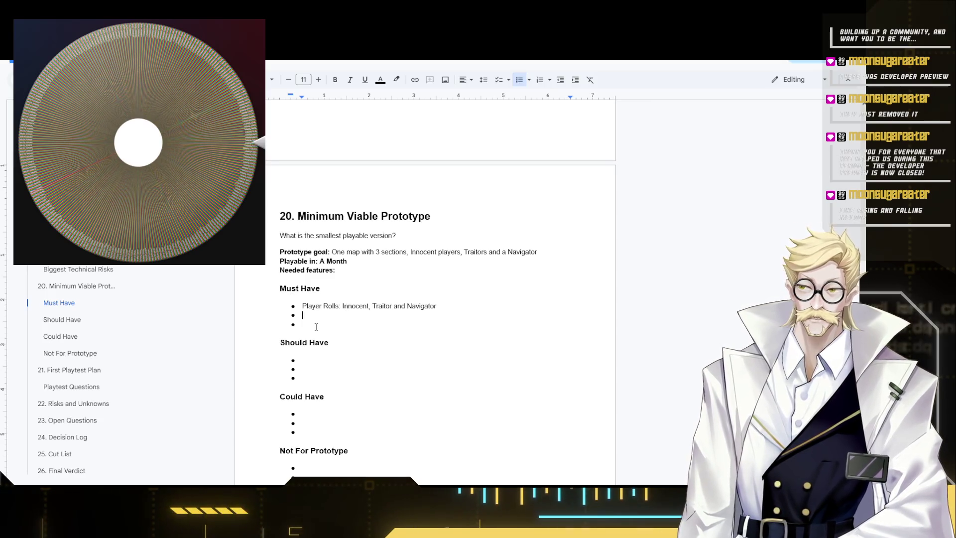
{"action": "type", "text": "Traps"}
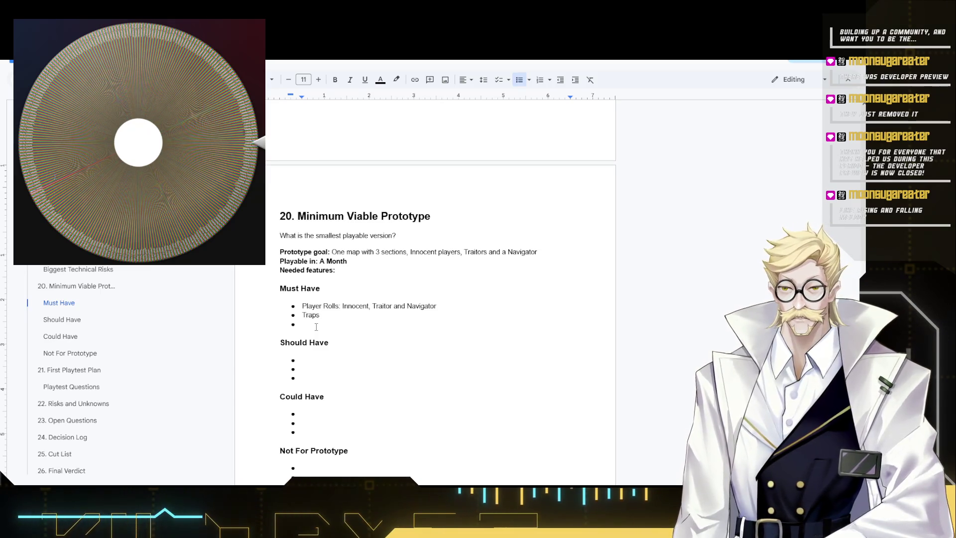
{"action": "key", "text": "Left"}
{"action": "key", "text": "Left"}
{"action": "key", "text": "Left"}
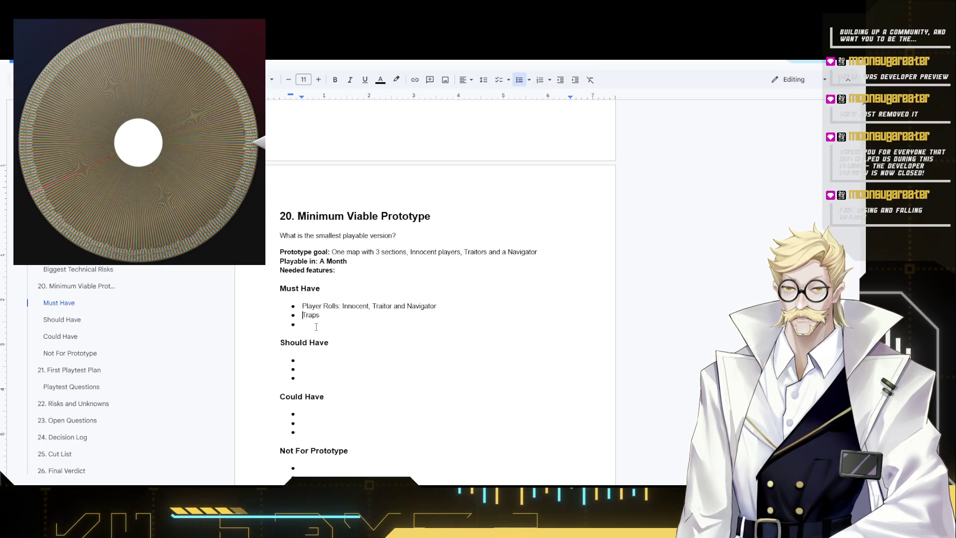
{"action": "type", "text": "3 "}
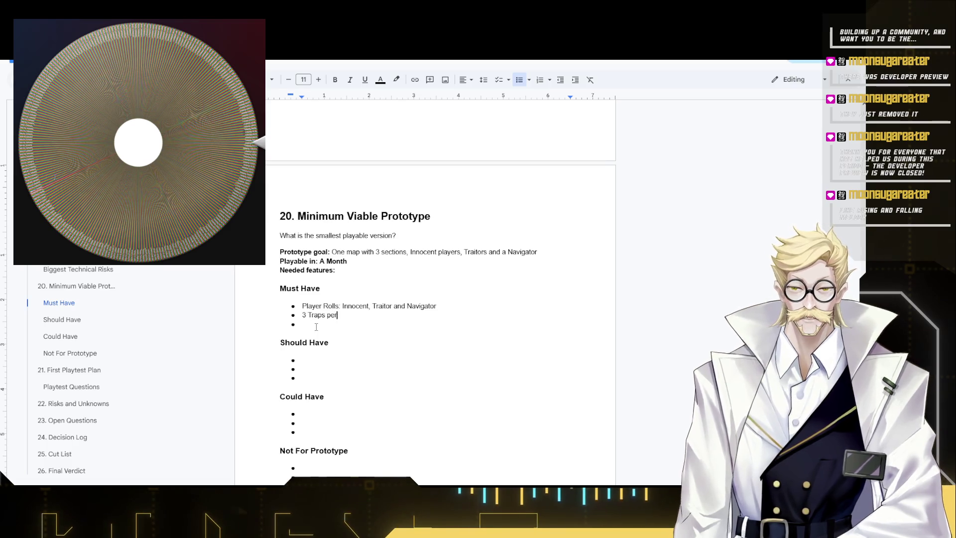
{"action": "type", "text": " segment("}
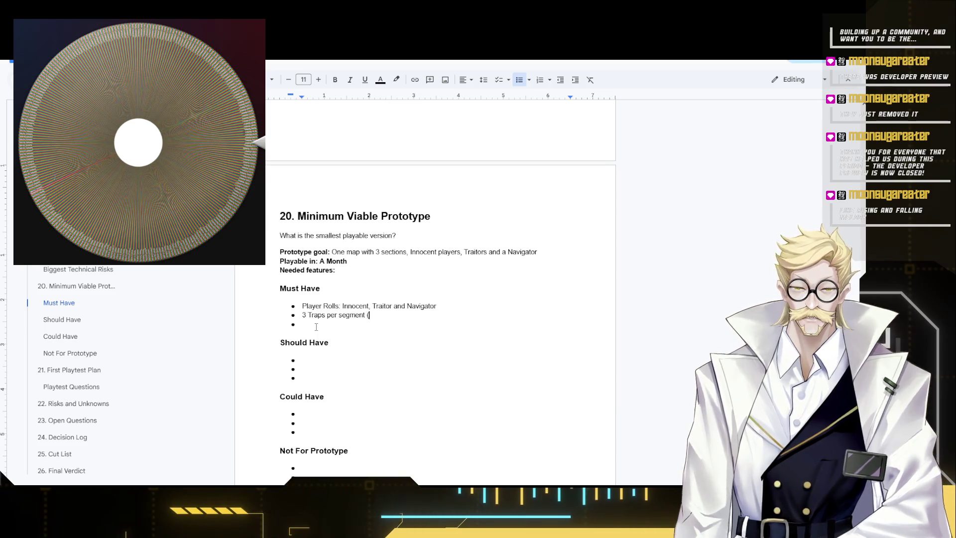
{"action": "type", "text": "9 traps)"}
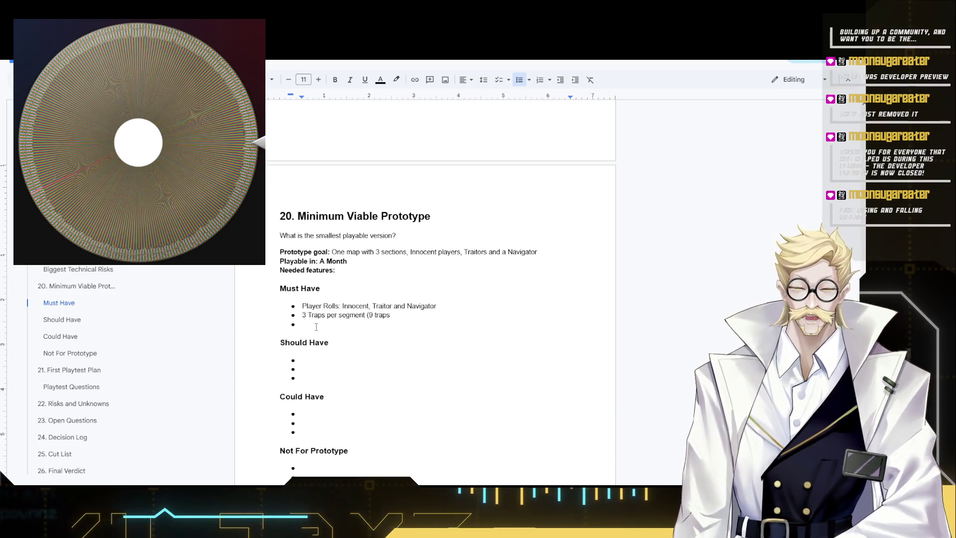
{"action": "key", "text": "Down"}
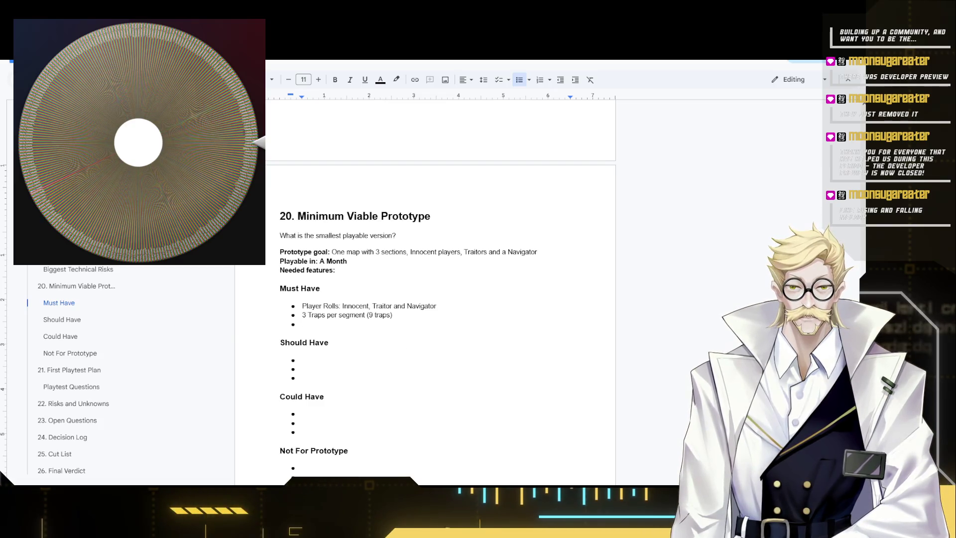
{"action": "type", "text": "Wi"}
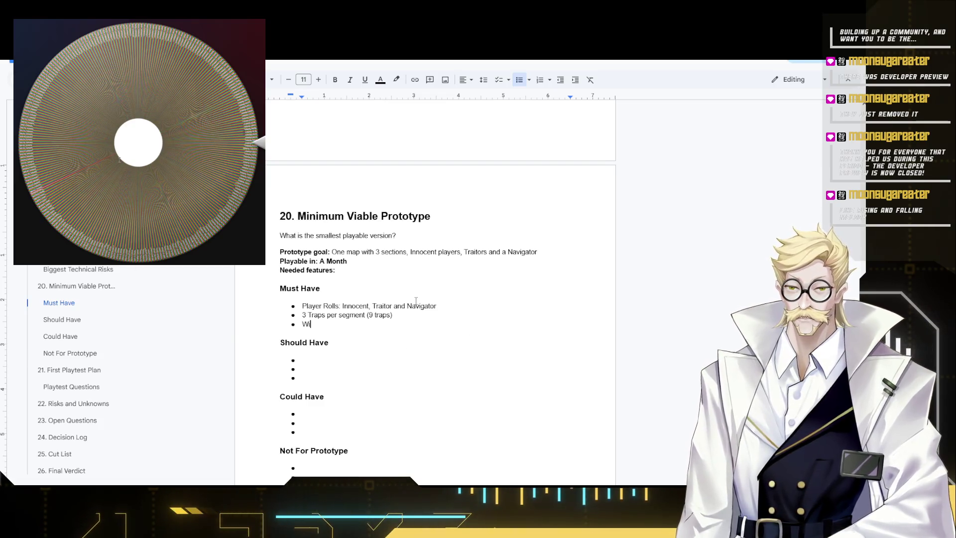
{"action": "type", "text": "n and "}
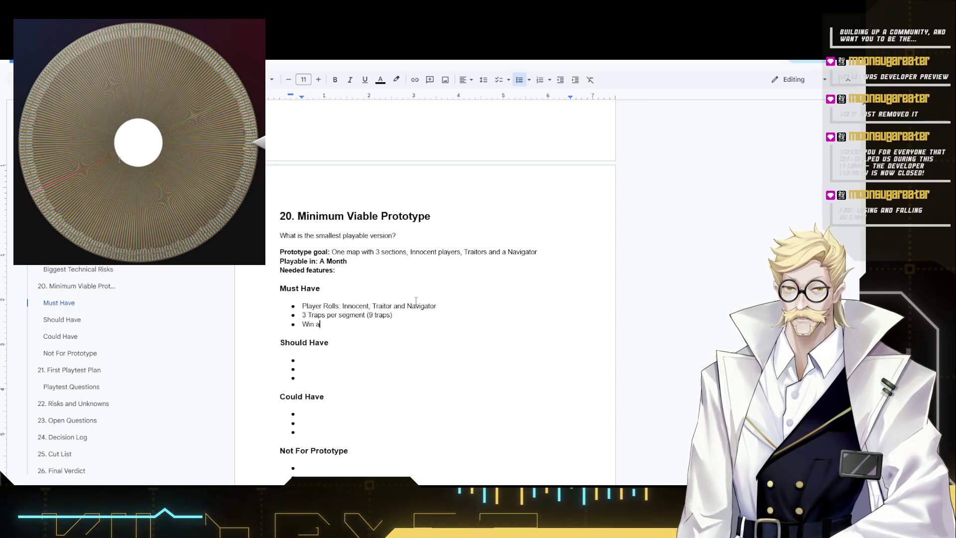
{"action": "type", "text": "Lose condition"}
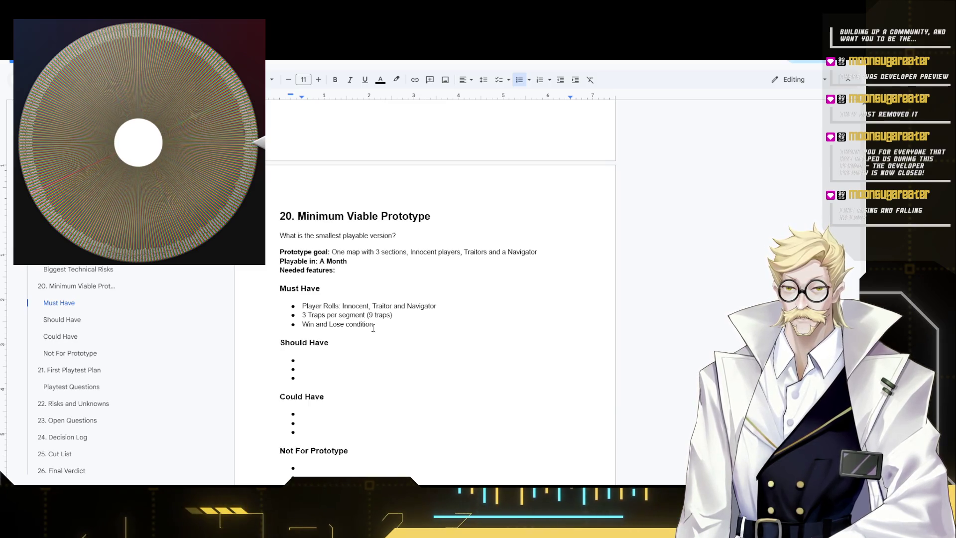
Enter 'Win and Lose condition' as the third Must Have bullet and move into Should Have.
{"action": "left_click_drag", "start_coordinate": [389, 324], "coordinate": [303, 322]}
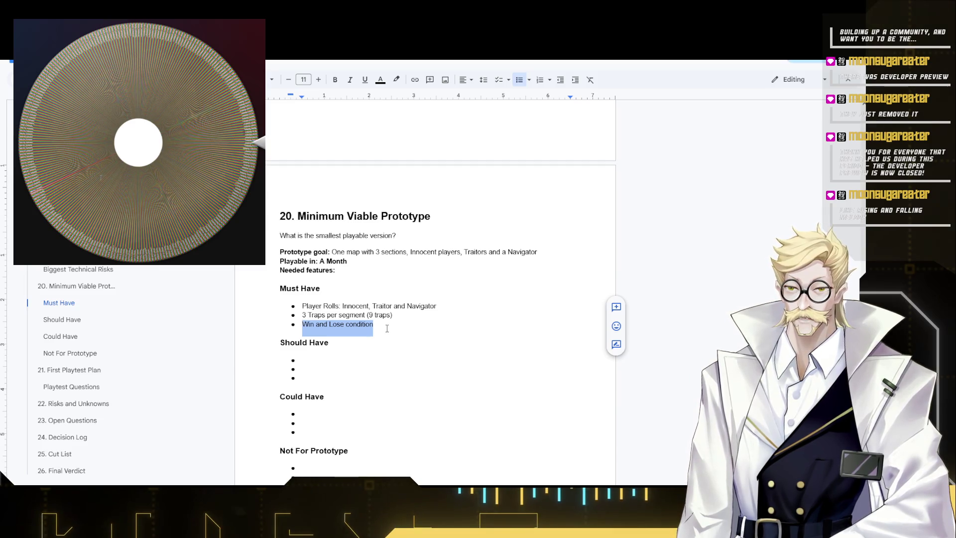
{"action": "left_click", "coordinate": [366, 342]}
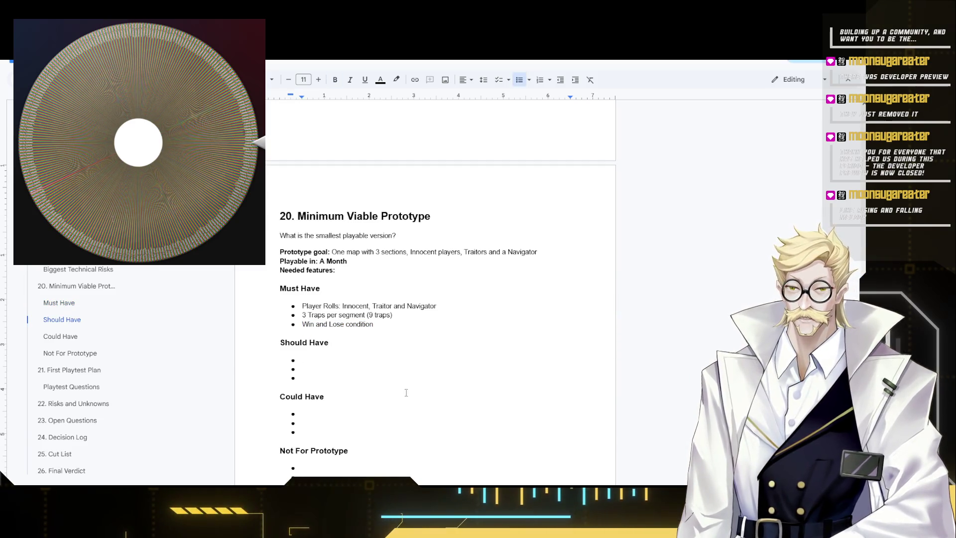
{"action": "key", "text": "Down"}
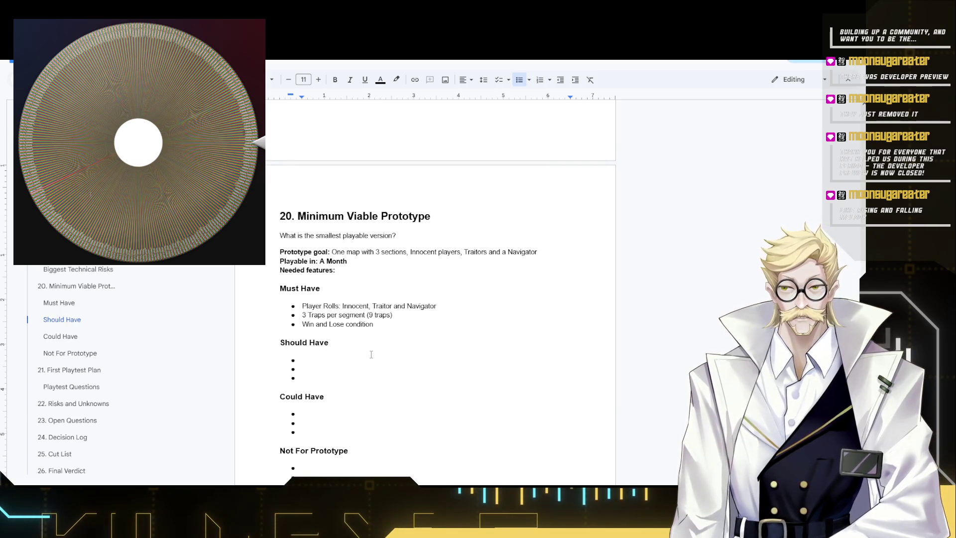
{"action": "type", "text": "Variet"}
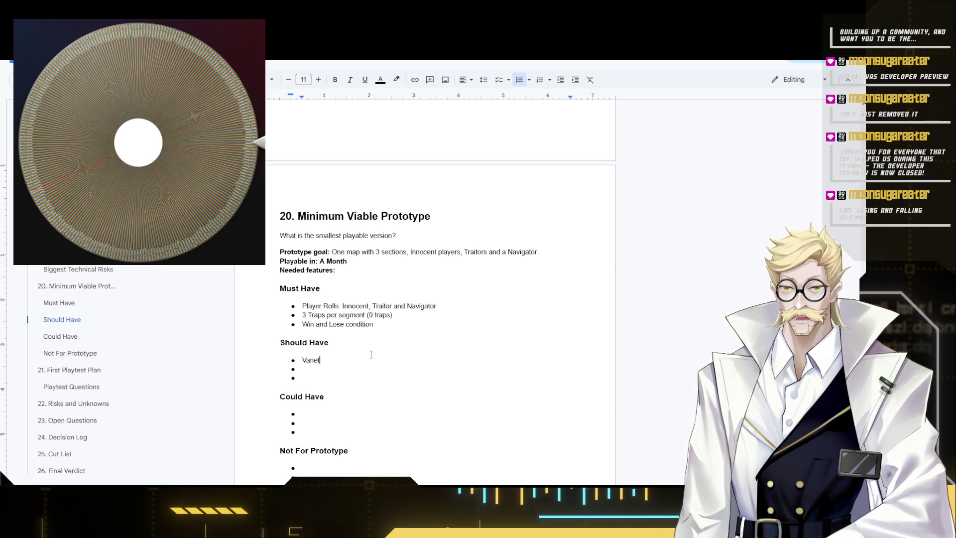
{"action": "type", "text": "y choice of"}
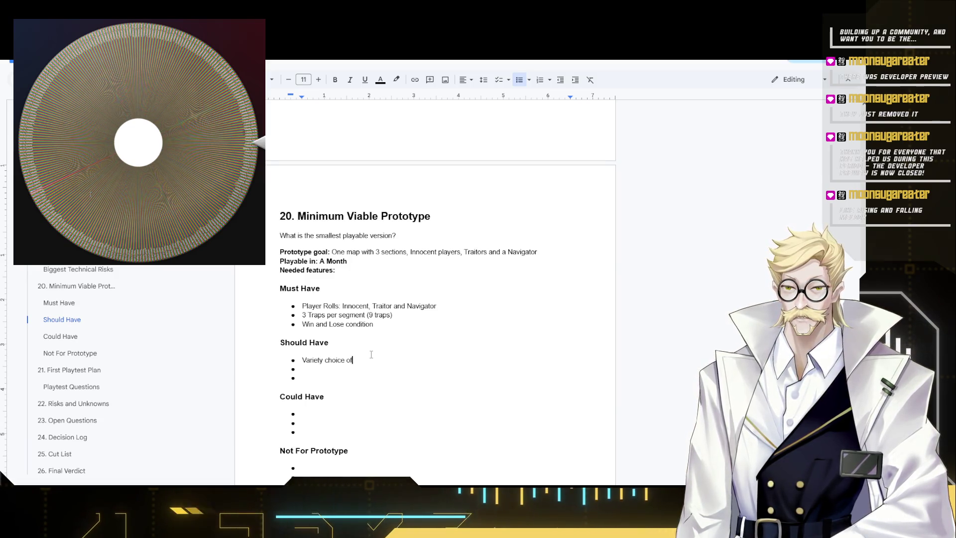
{"action": "type", "text": " weapons"}
Correct 'staks' to 'stakes' so the bullet reads 'Escalating stakes/difficulty'.
{"action": "key", "text": "Down"}
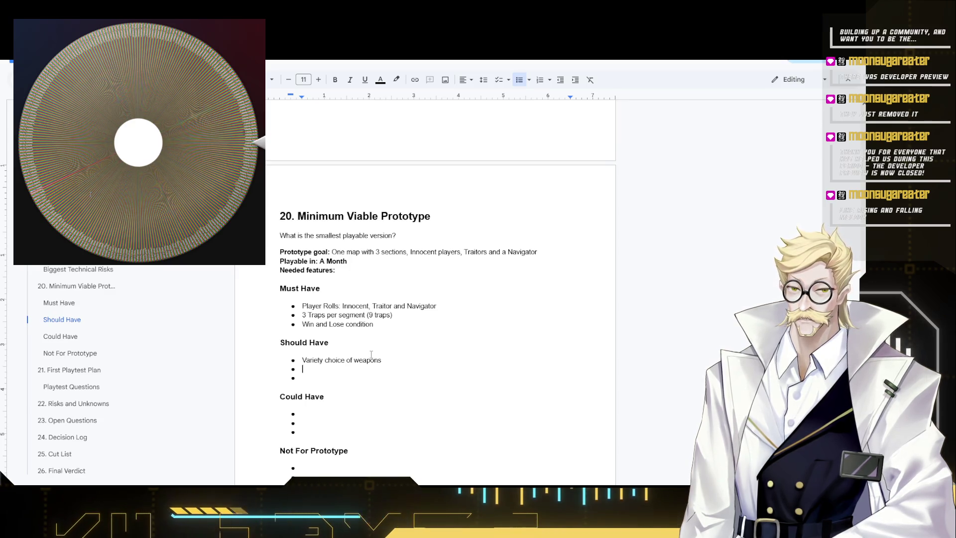
{"action": "type", "text": "Escalat"}
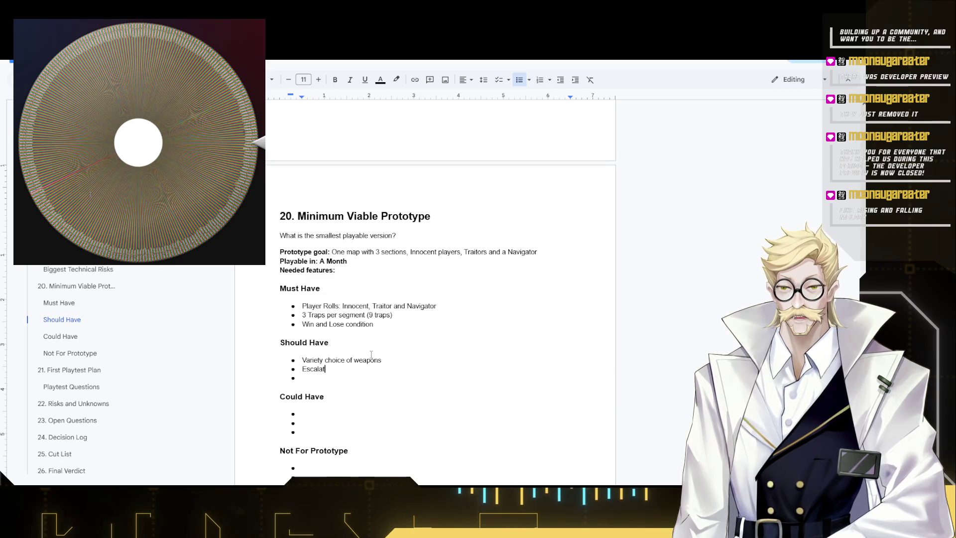
{"action": "type", "text": "ing di"}
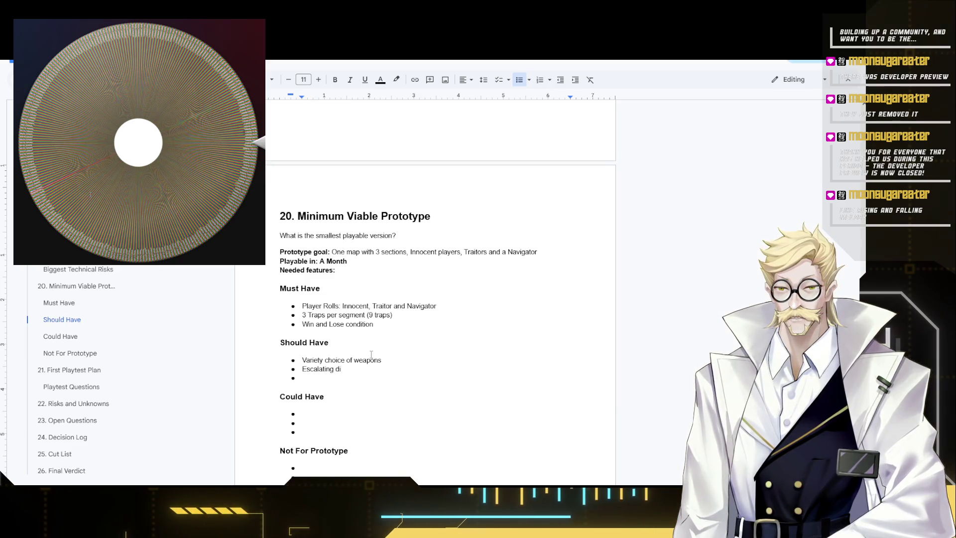
{"action": "type", "text": "ng staks/d"}
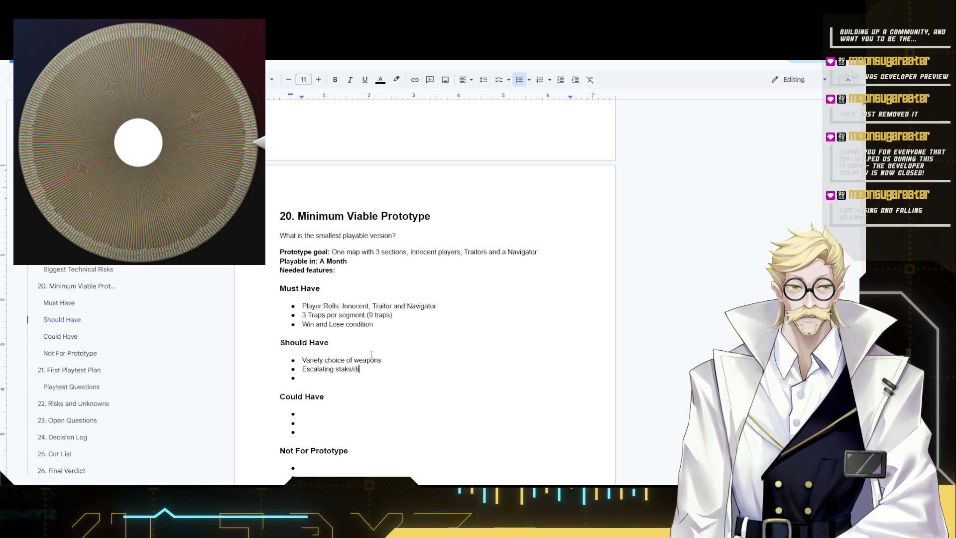
{"action": "type", "text": "iffu"}
{"action": "key", "text": "BackSpace"}
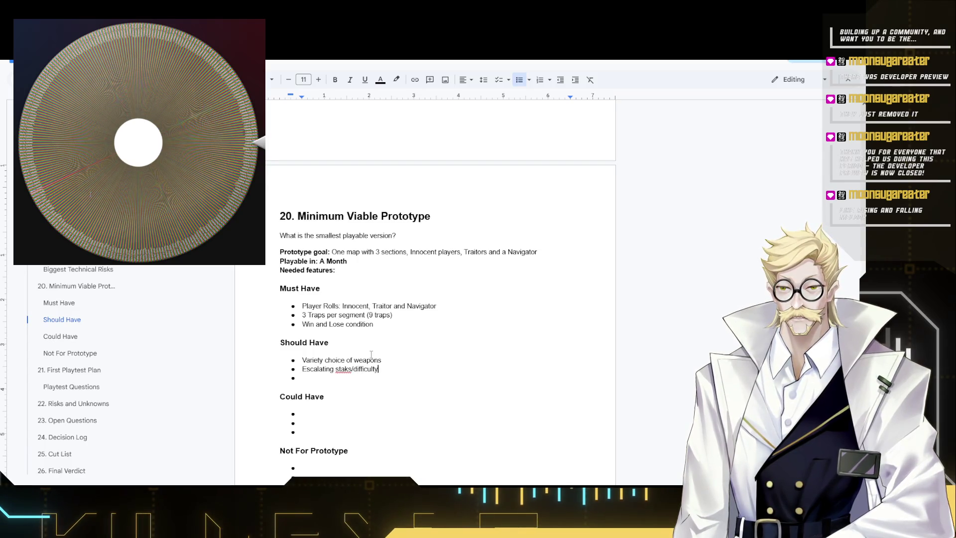
{"action": "left_click", "coordinate": [334, 368]}
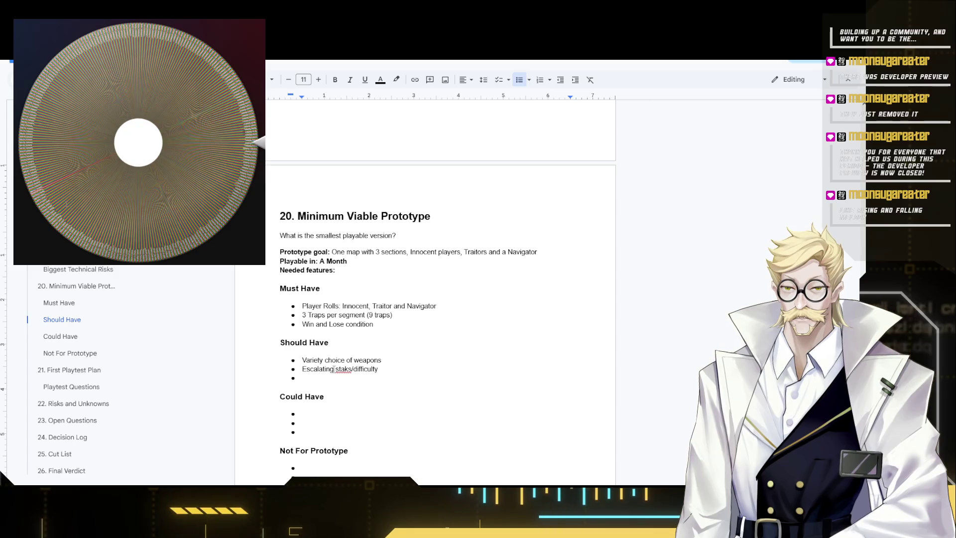
{"action": "left_click", "coordinate": [343, 369]}
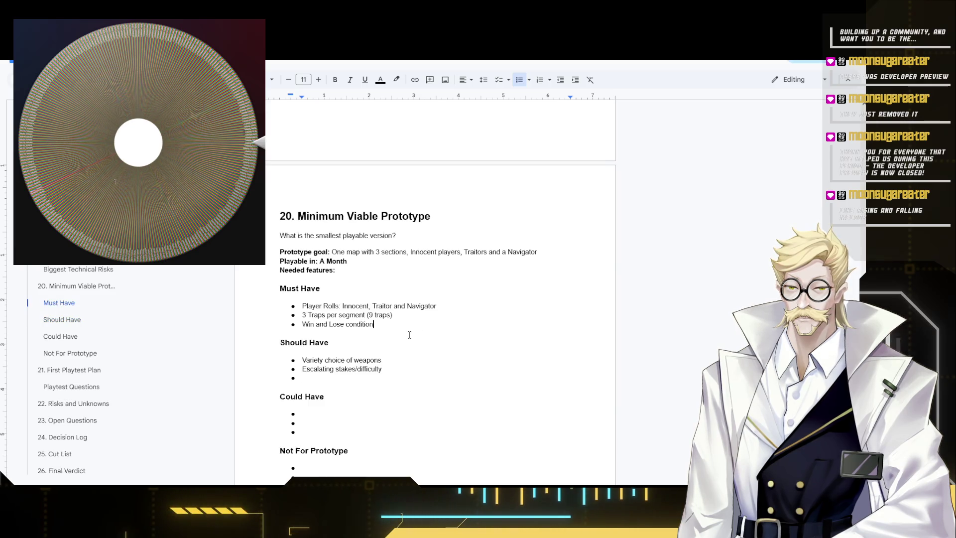
{"action": "type", "text": "R"}
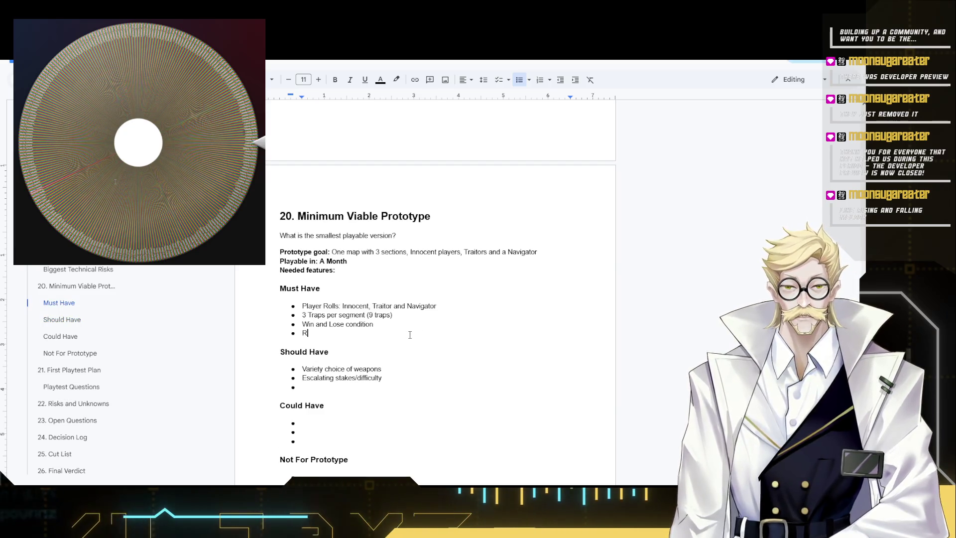
{"action": "type", "text": "andom spawn locations"}
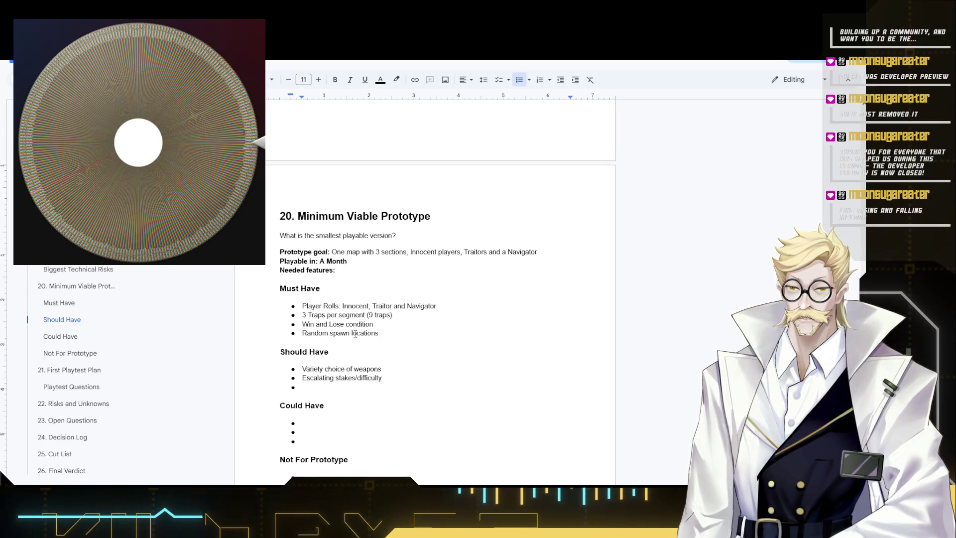
Reword 'Random spawn locations' into 'Individual Spawn locations' as the fourth Must Have.
{"action": "double_click", "coordinate": [340, 334]}
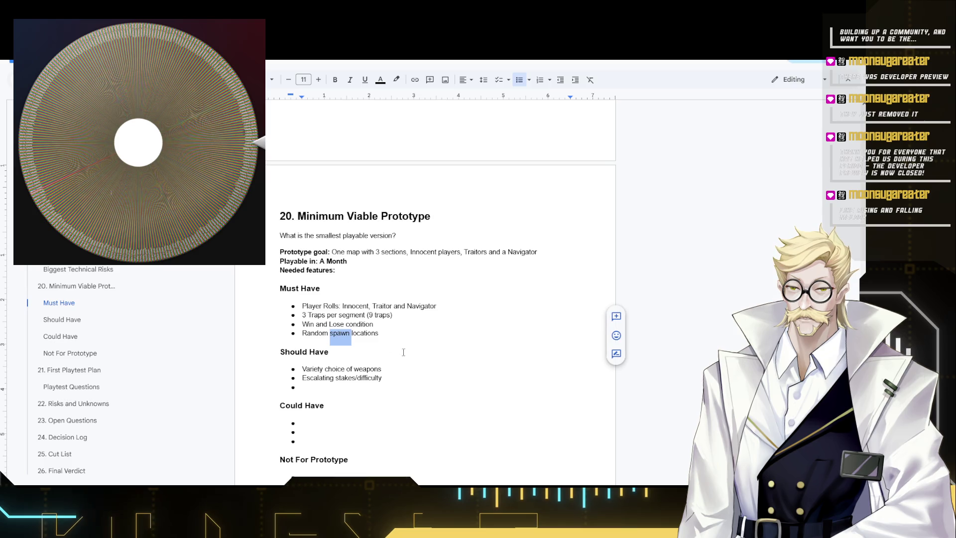
{"action": "left_click", "coordinate": [331, 334]}
{"action": "type", "text": "individuals"}
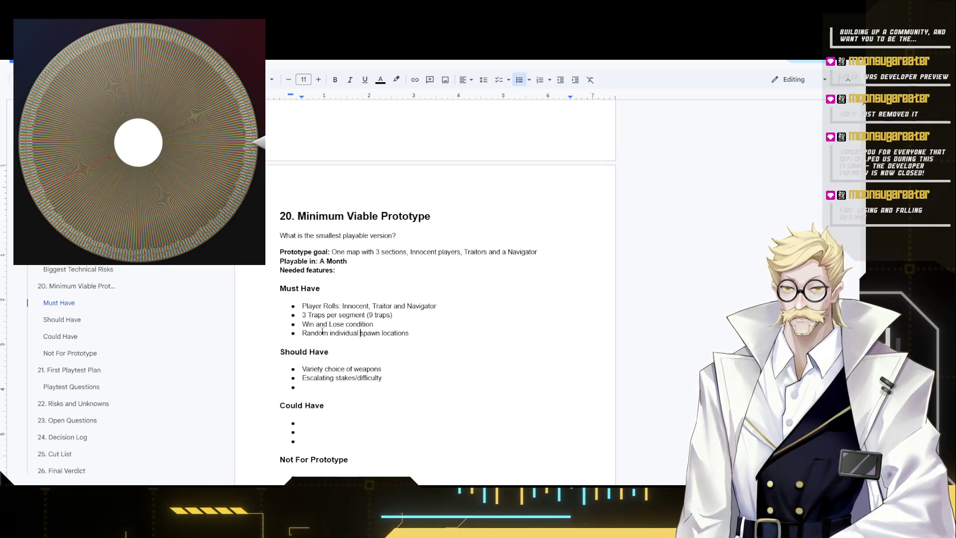
{"action": "left_click_drag", "start_coordinate": [302, 333], "coordinate": [332, 332]}
{"action": "type", "text": "I"}
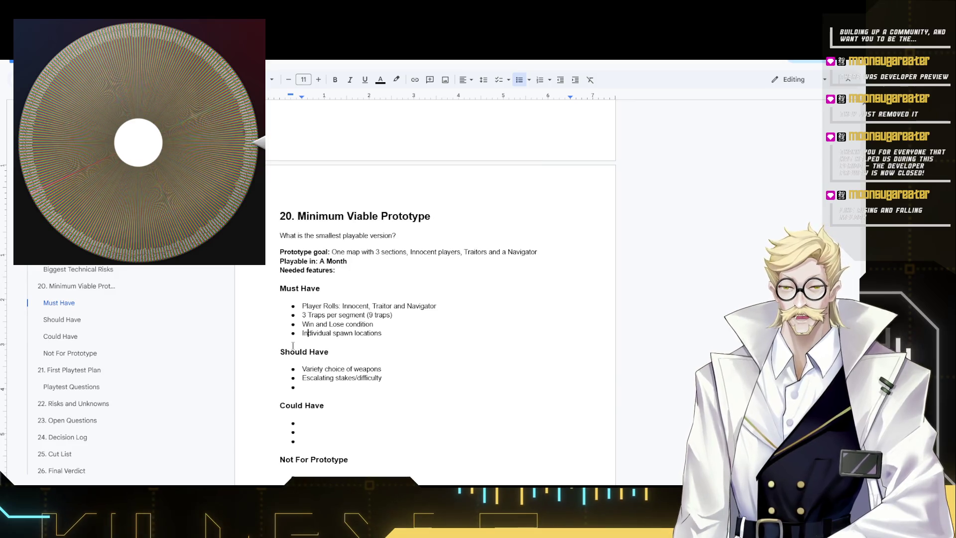
{"action": "key", "text": "Delete"}
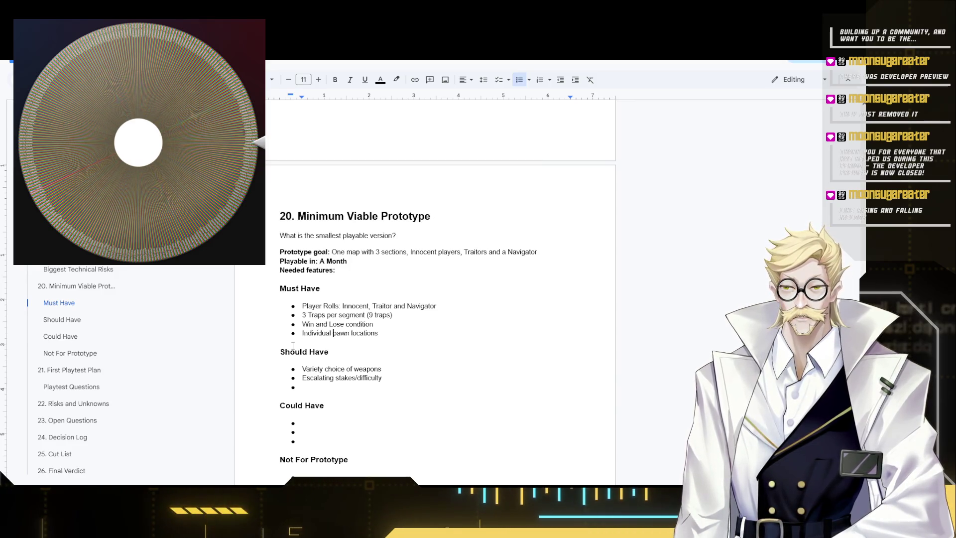
{"action": "type", "text": "S"}
{"action": "left_click", "coordinate": [323, 386]}
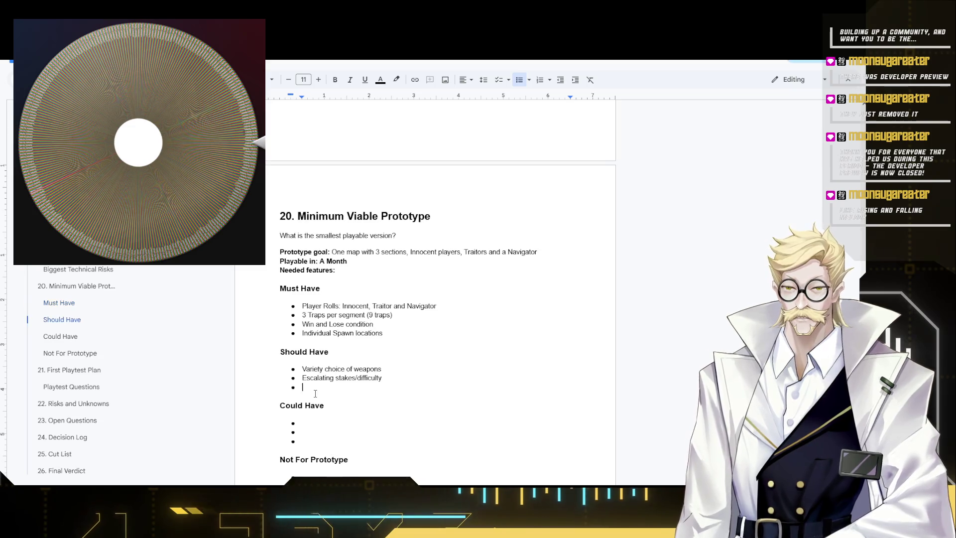
{"action": "scroll", "coordinate": [323, 387], "scroll_direction": "down", "scroll_amount": 2}
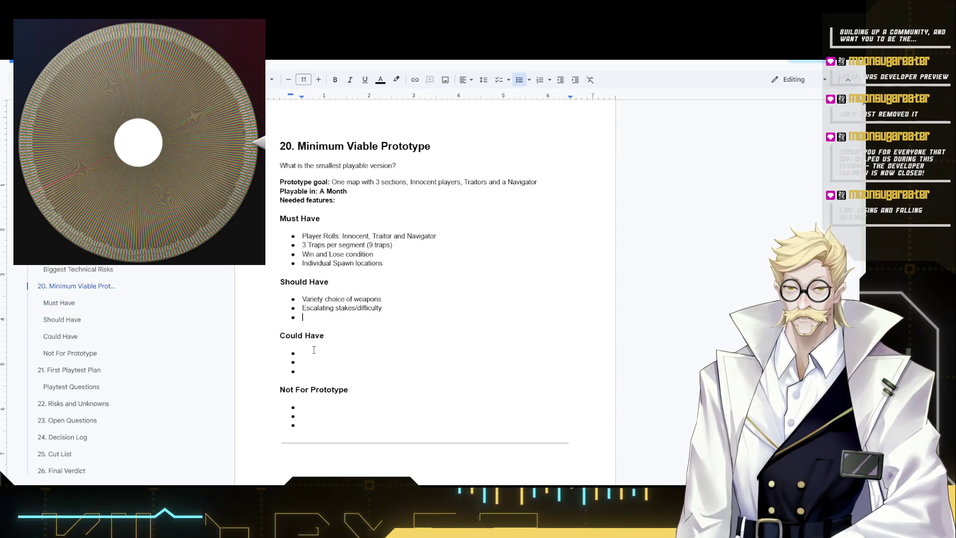
{"action": "left_click", "coordinate": [311, 354]}
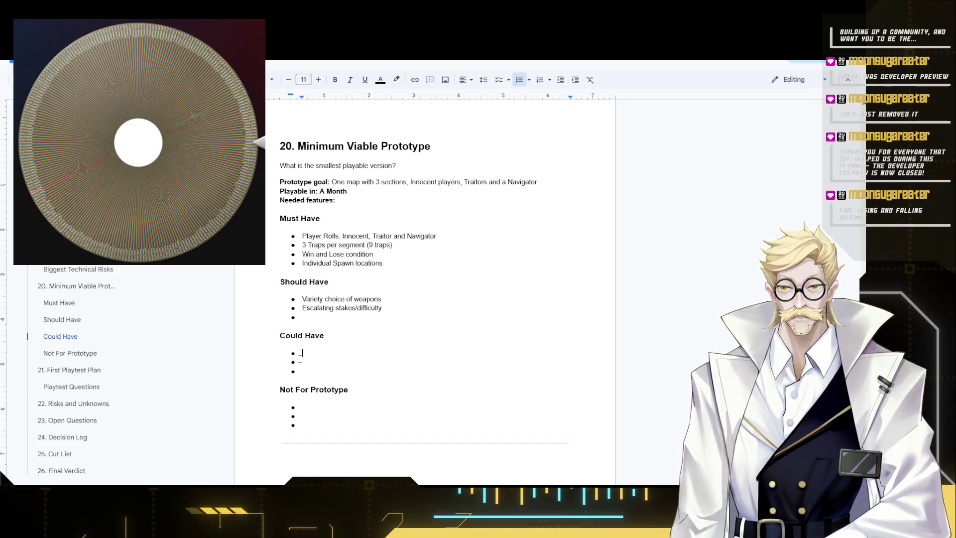
{"action": "type", "text": "Procedu"}
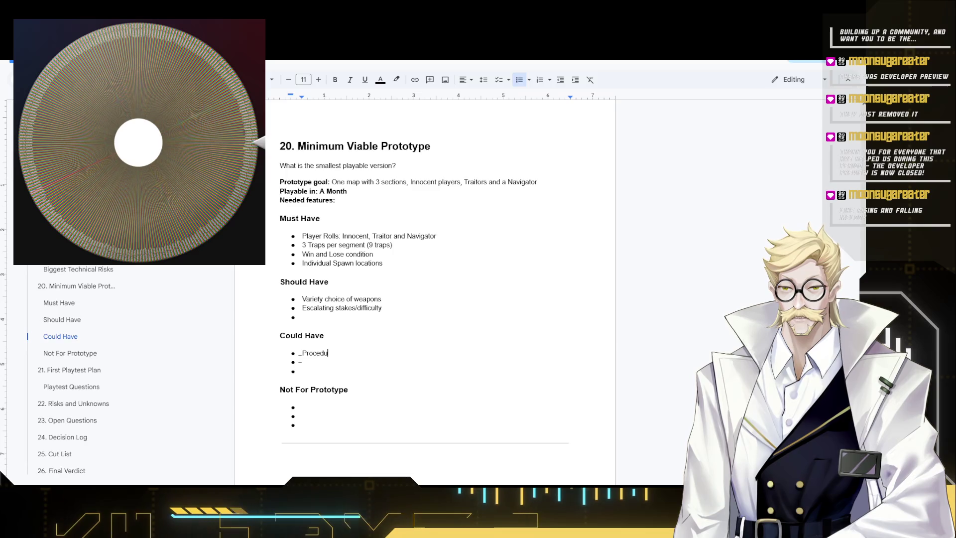
{"action": "type", "text": "ral "}
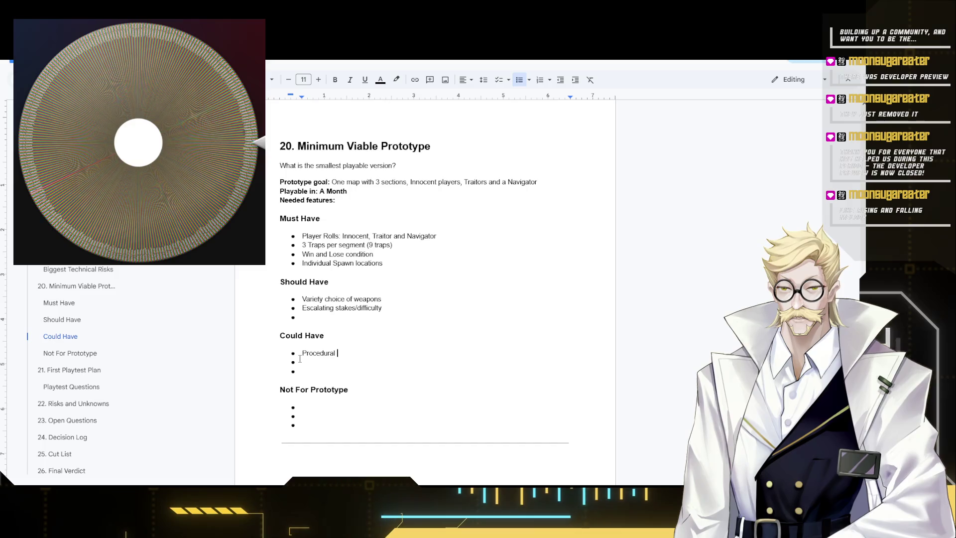
{"action": "type", "text": "generated "}
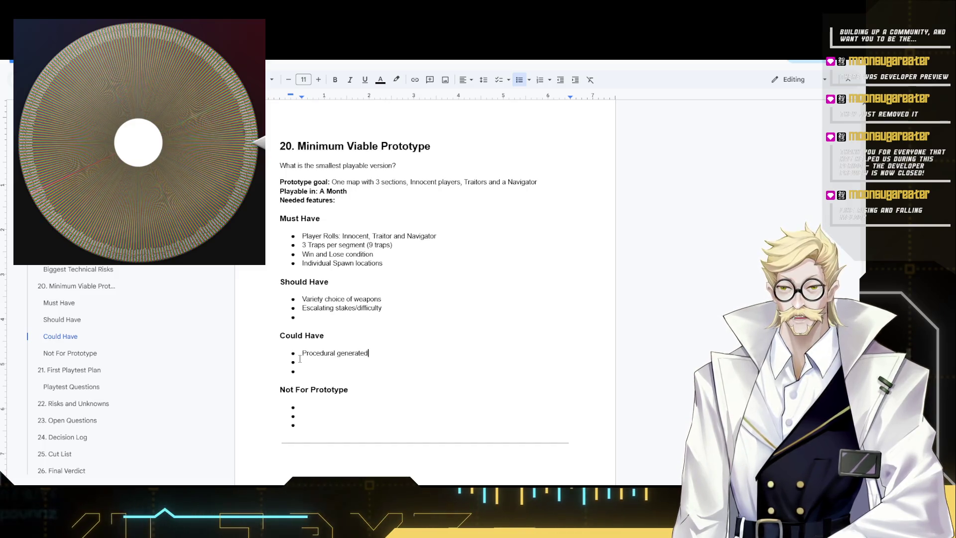
{"action": "type", "text": "Segments"}
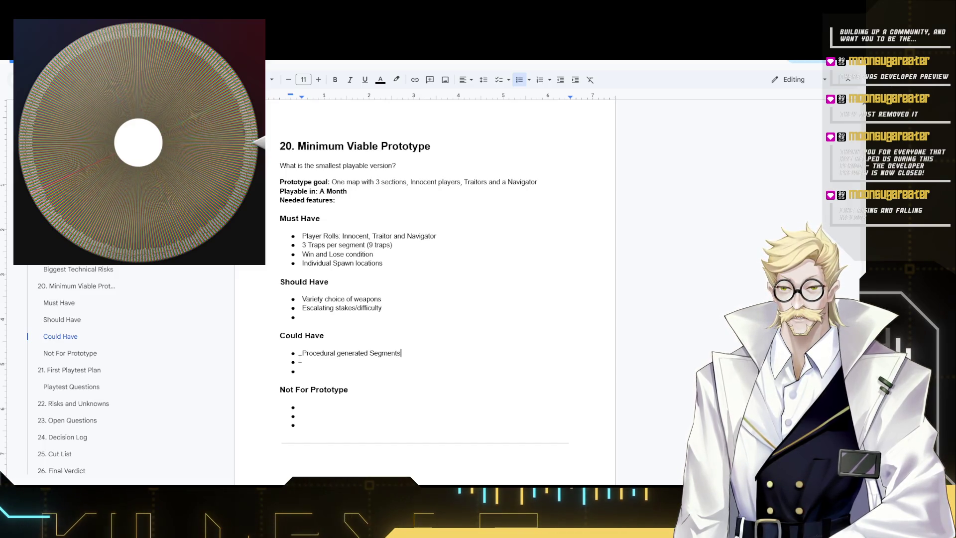
Move 'Procedural generated Segments' from Could Have to Not For Prototype.
{"action": "left_click", "coordinate": [317, 319]}
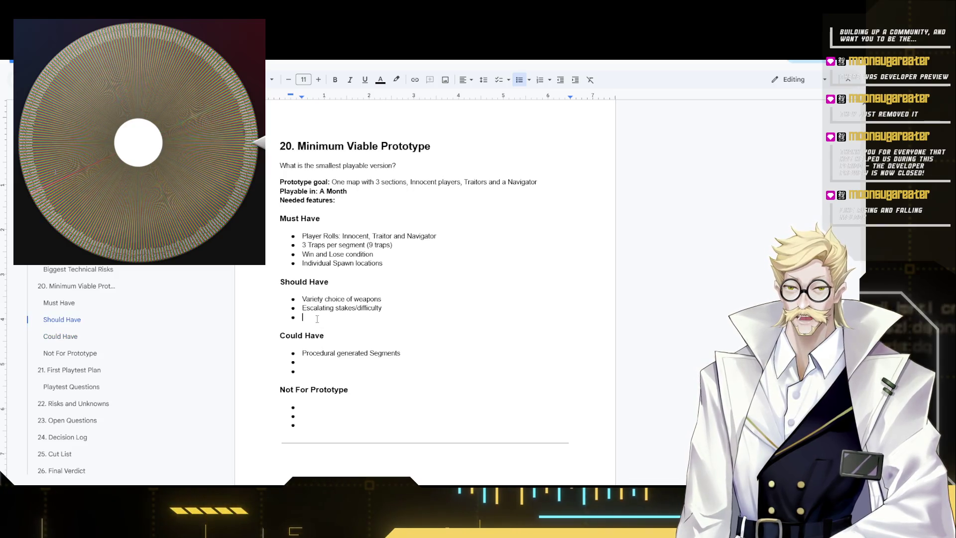
{"action": "left_click_drag", "start_coordinate": [401, 352], "coordinate": [302, 353]}
{"action": "key", "text": "ctrl+c"}
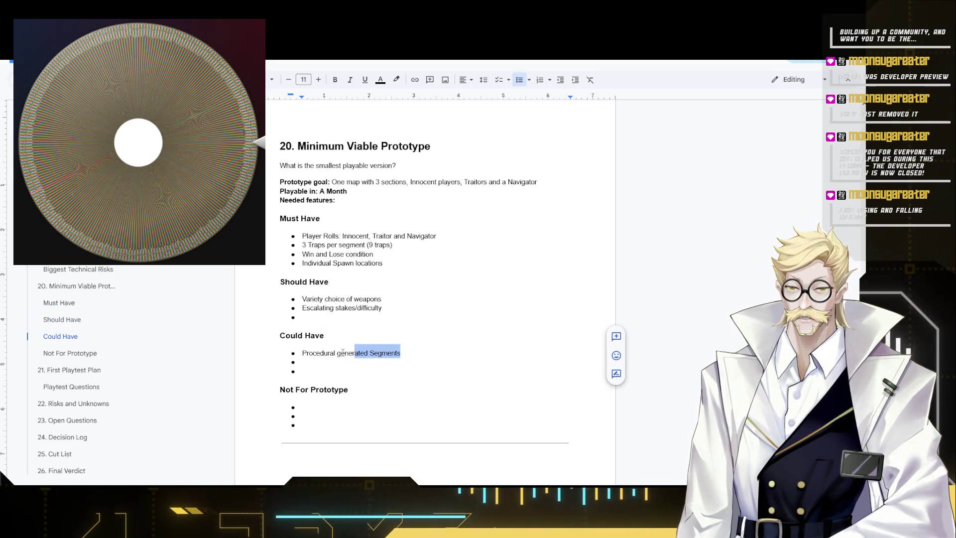
{"action": "key", "text": "BackSpace"}
{"action": "key", "text": "ctrl+v"}
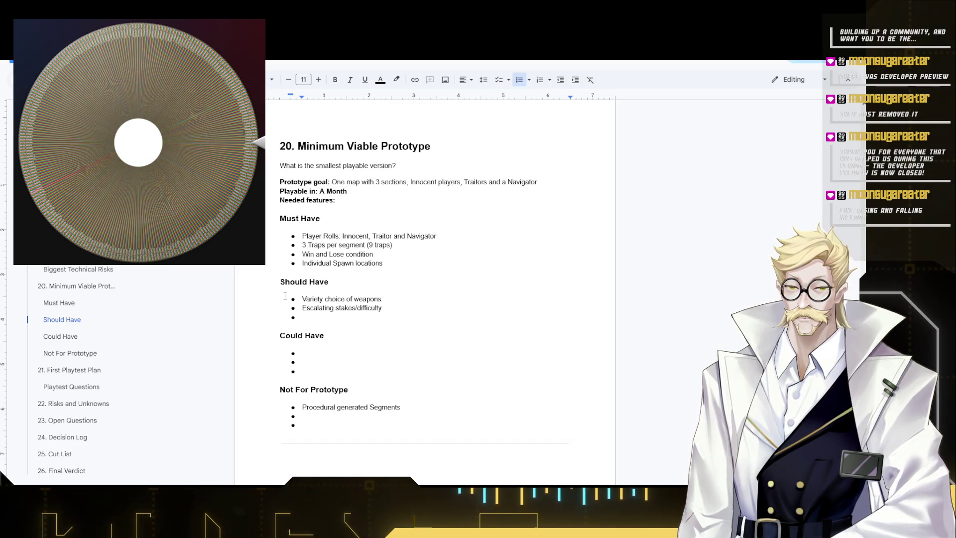
{"action": "type", "text": "Defib"}
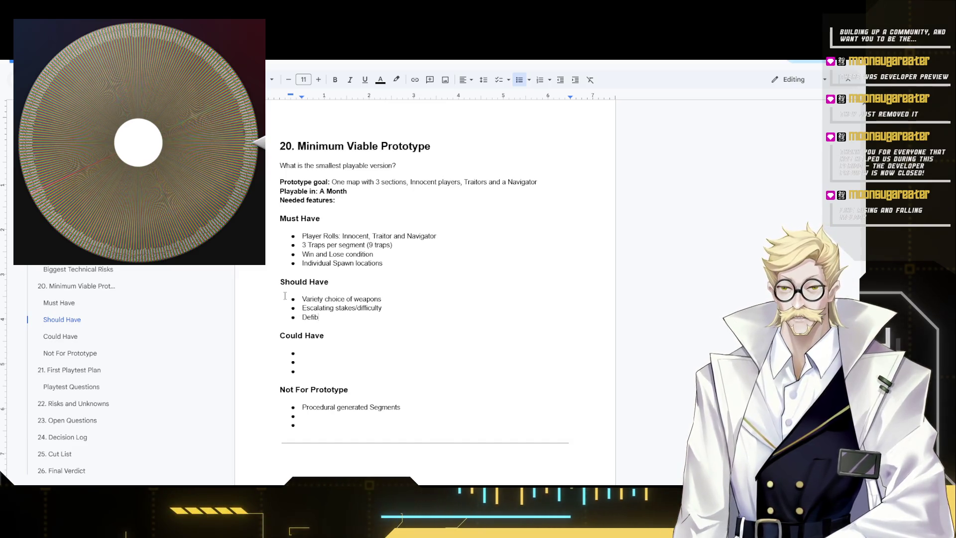
{"action": "type", "text": "l"}
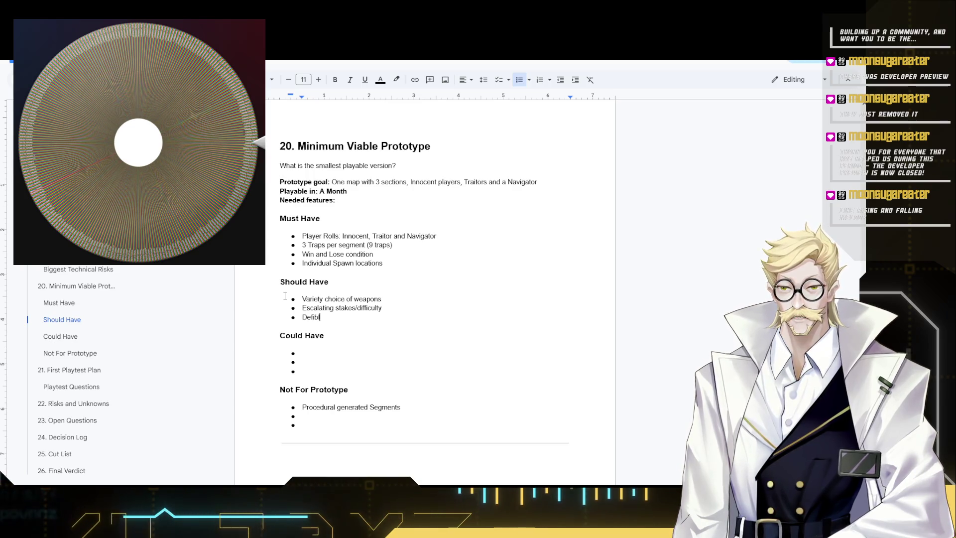
{"action": "type", "text": "irrator"}
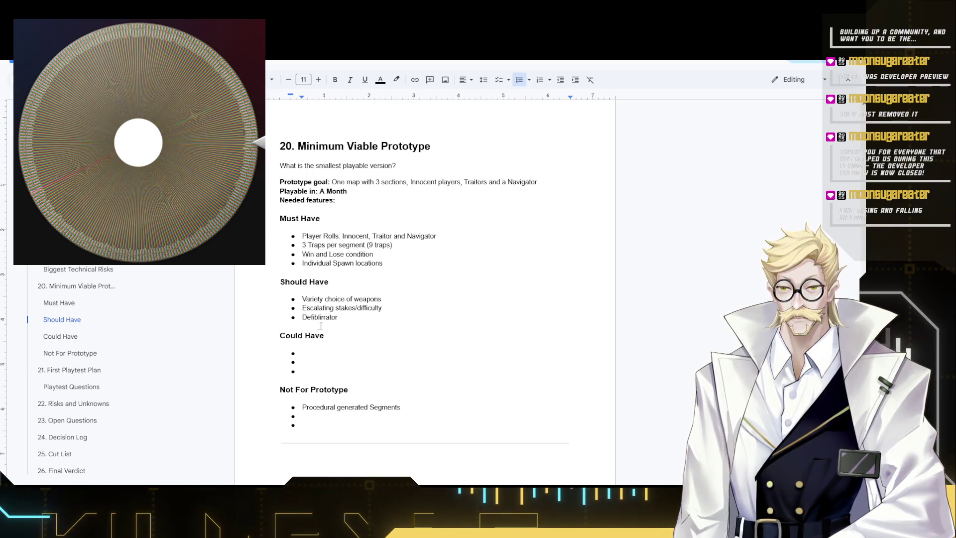
Look up the spelling of 'Defiblirrator' in a web search and return to the document.
{"action": "double_click", "coordinate": [325, 319]}
{"action": "key", "text": "ctrl+c"}
{"action": "key", "text": "ctrl+t"}
{"action": "key", "text": "ctrl+v"}
{"action": "key", "text": "Return"}
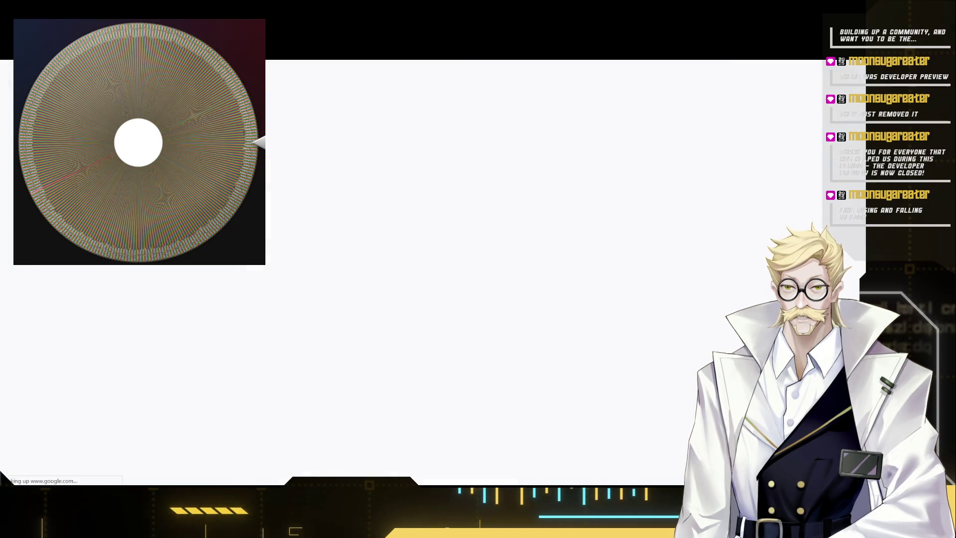
{"action": "scroll", "coordinate": [258, 336], "scroll_direction": "down", "scroll_amount": 1}
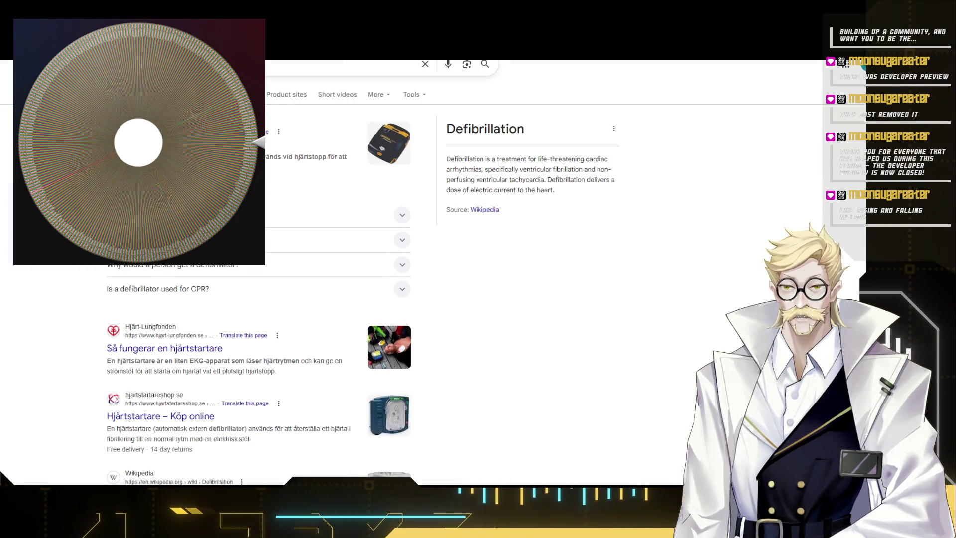
{"action": "key", "text": "slash"}
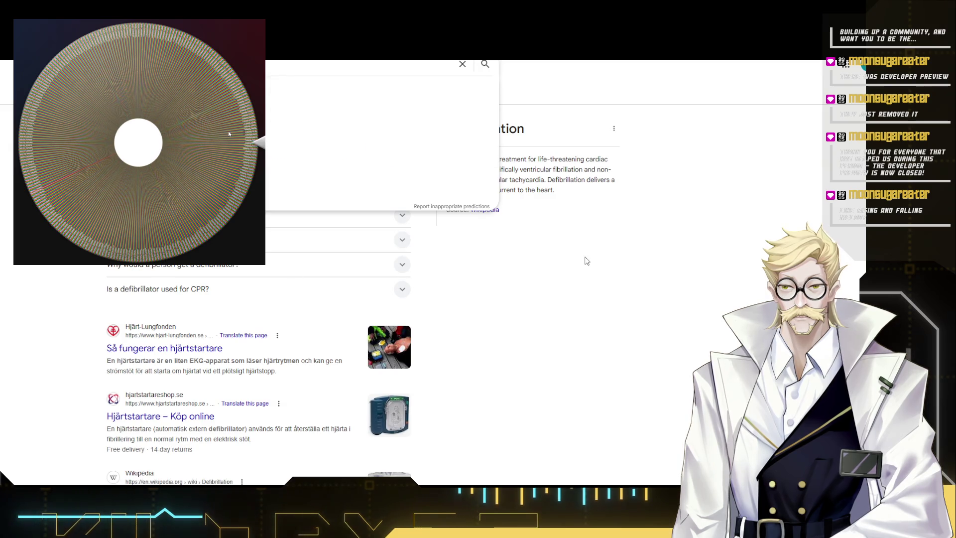
{"action": "left_click", "coordinate": [585, 261]}
{"action": "key", "text": "slash"}
{"action": "key", "text": "ctrl+w"}
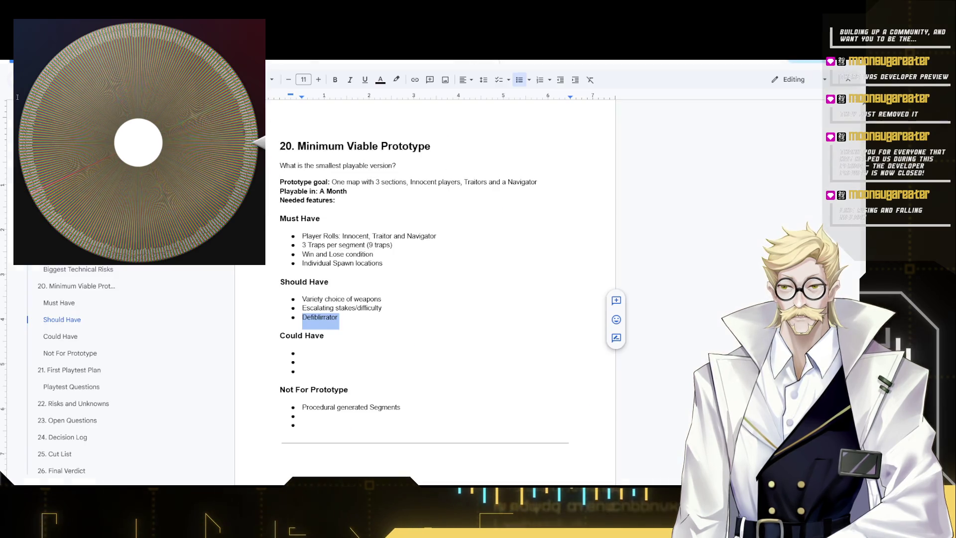
Keep the corrected spelling 'Defibrillator' after comparing with undo/redo, then move to Could Have.
{"action": "key", "text": "Right"}
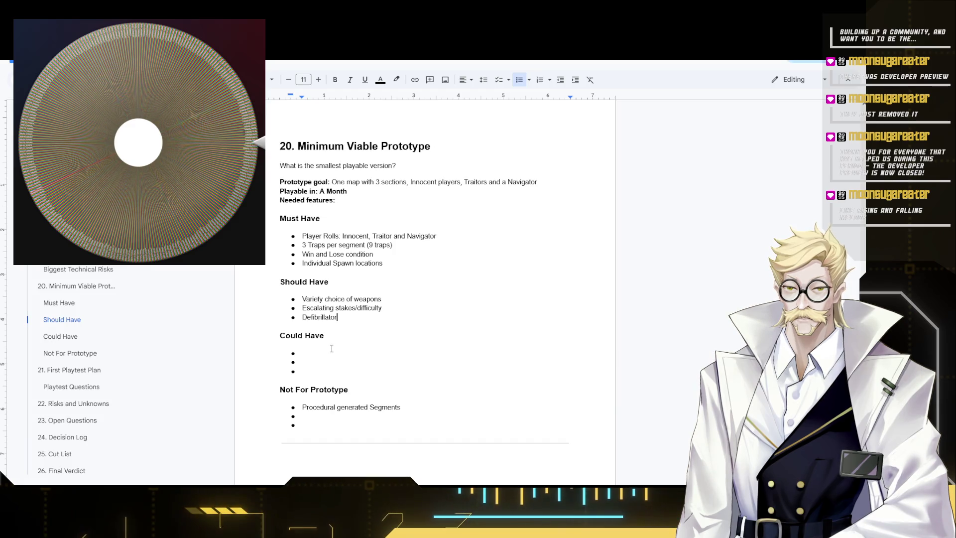
{"action": "key", "text": "ctrl+z"}
{"action": "key", "text": "ctrl+y"}
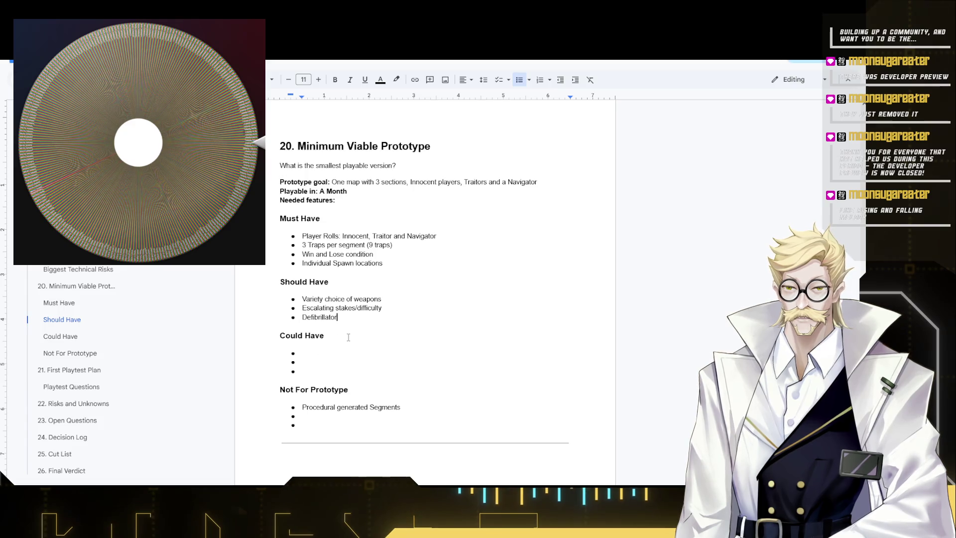
{"action": "key", "text": "ctrl+z"}
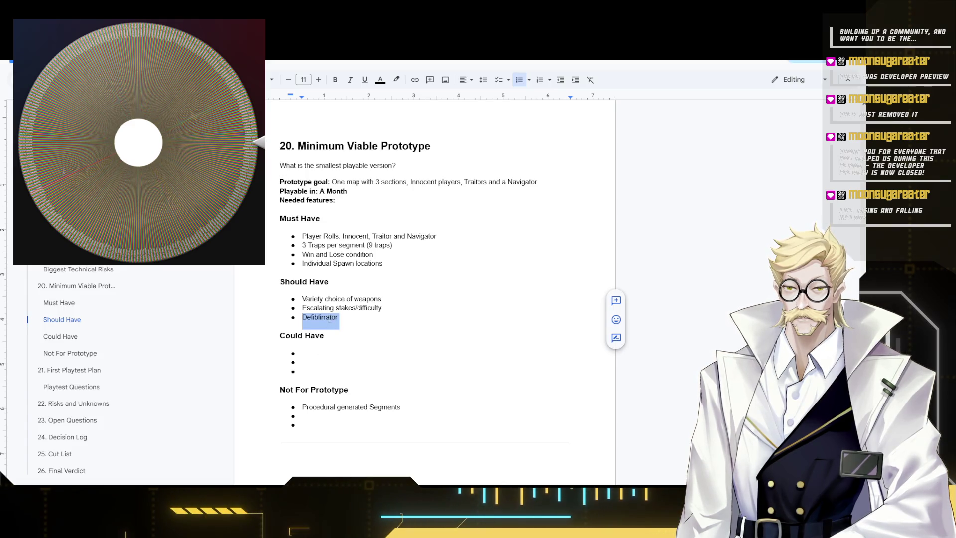
{"action": "key", "text": "ctrl+y"}
{"action": "left_click", "coordinate": [320, 352]}
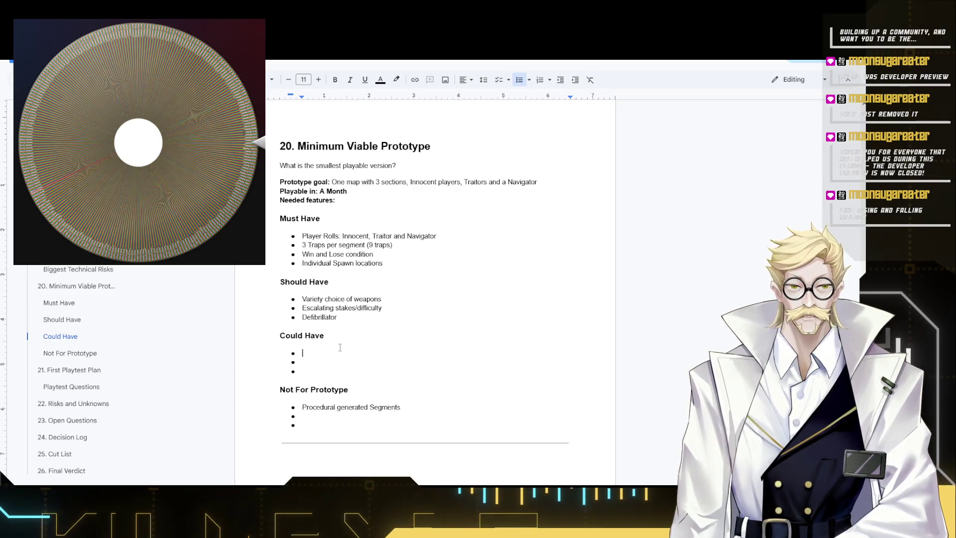
{"action": "scroll", "coordinate": [339, 346], "scroll_direction": "down", "scroll_amount": 1}
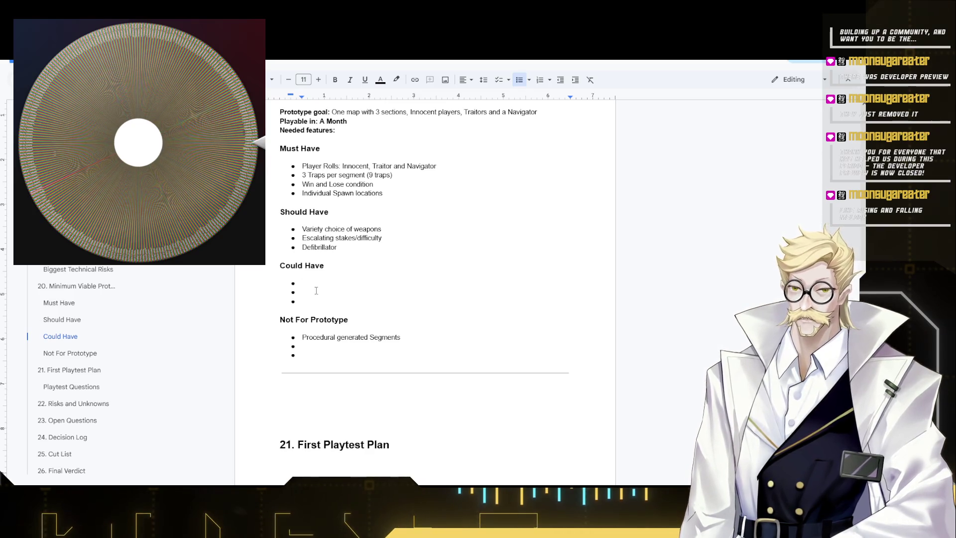
Insert a line break so '21. First Playtest Plan' starts on the next page.
{"action": "left_click", "coordinate": [405, 196]}
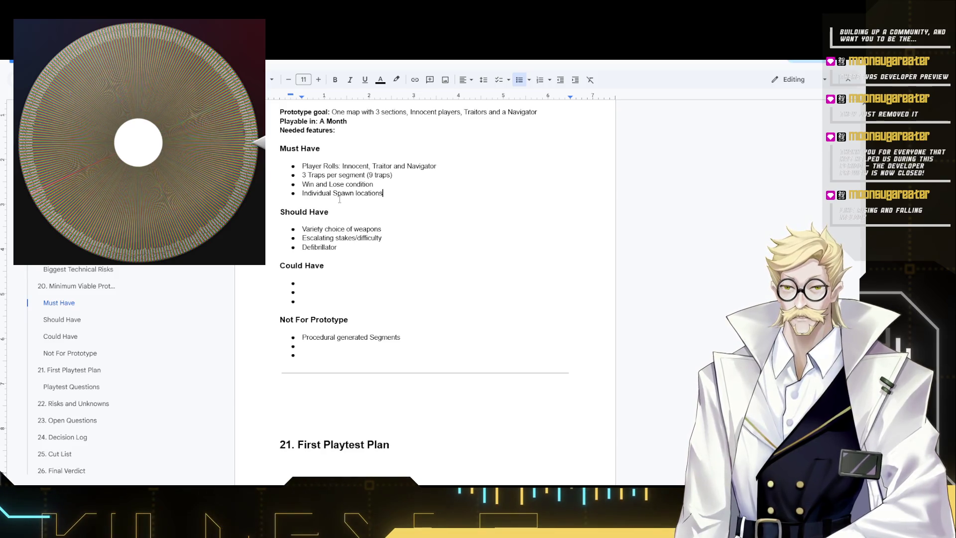
{"action": "scroll", "coordinate": [350, 318], "scroll_direction": "up", "scroll_amount": 2}
{"action": "scroll", "coordinate": [349, 317], "scroll_direction": "down", "scroll_amount": 1}
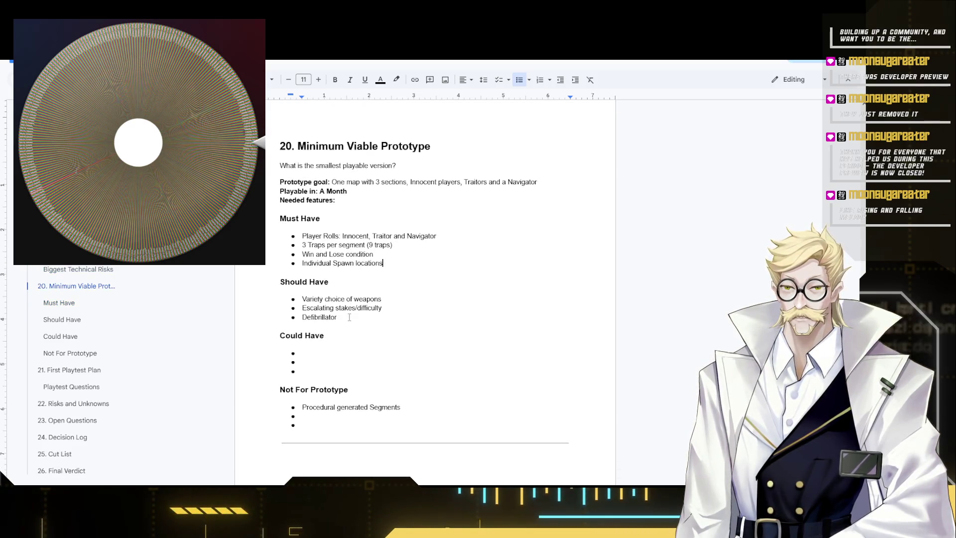
{"action": "scroll", "coordinate": [349, 317], "scroll_direction": "down", "scroll_amount": 2}
{"action": "scroll", "coordinate": [351, 318], "scroll_direction": "up", "scroll_amount": 1}
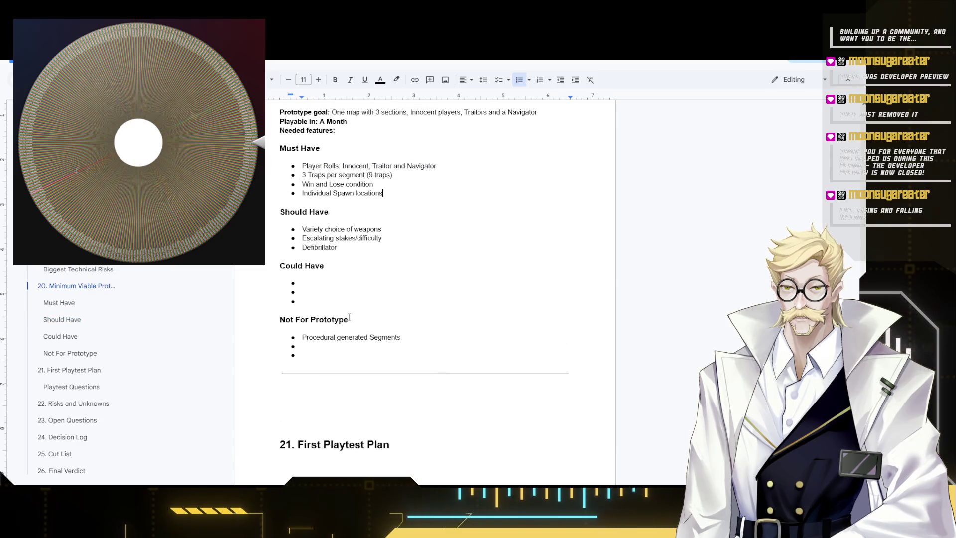
{"action": "left_click", "coordinate": [311, 285]}
{"action": "scroll", "coordinate": [309, 324], "scroll_direction": "down", "scroll_amount": 1}
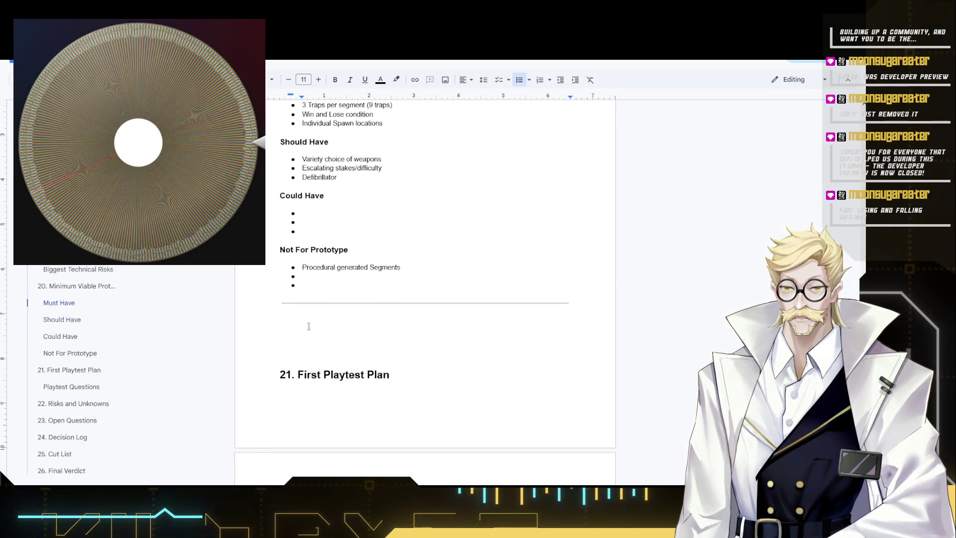
{"action": "scroll", "coordinate": [322, 233], "scroll_direction": "up", "scroll_amount": 3}
{"action": "scroll", "coordinate": [359, 337], "scroll_direction": "down", "scroll_amount": 3}
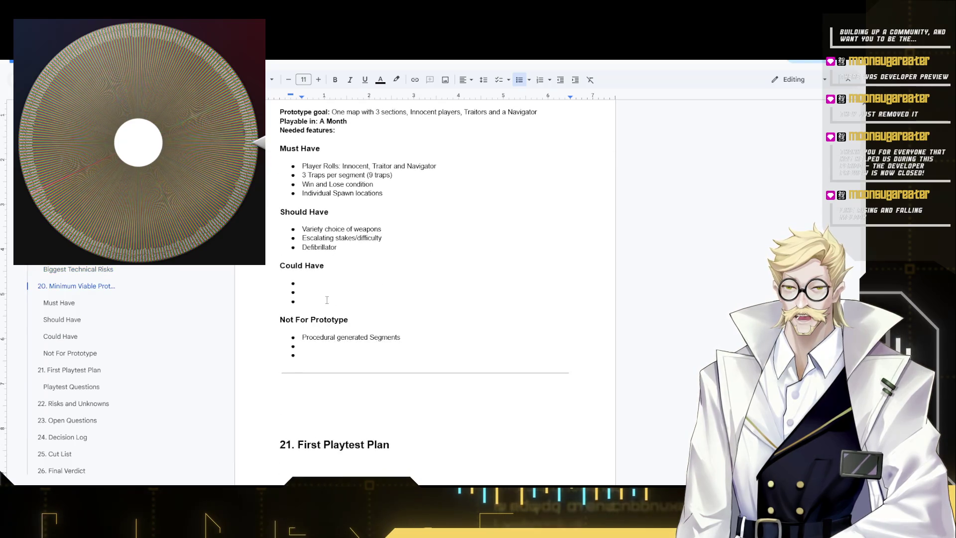
{"action": "scroll", "coordinate": [291, 282], "scroll_direction": "down", "scroll_amount": 2}
{"action": "scroll", "coordinate": [356, 305], "scroll_direction": "down", "scroll_amount": 3}
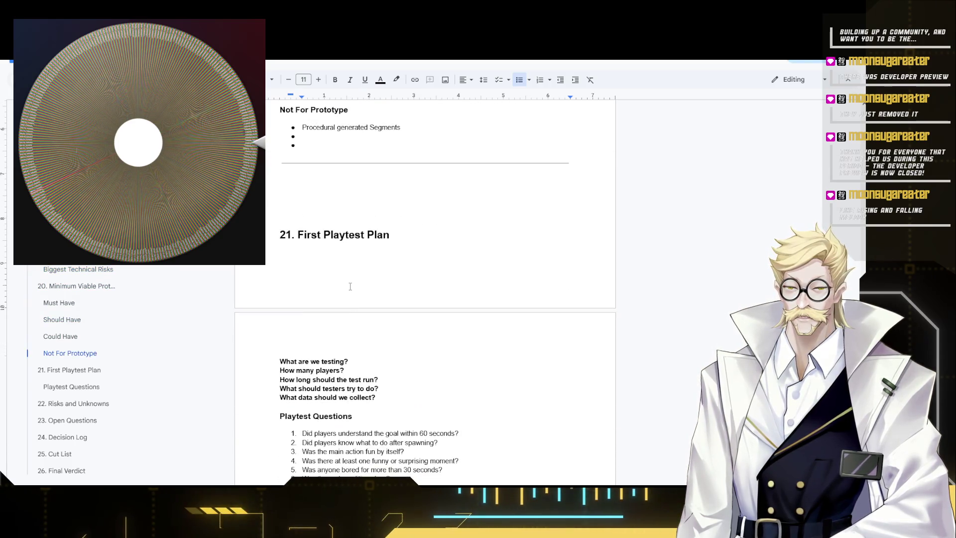
{"action": "scroll", "coordinate": [330, 267], "scroll_direction": "up", "scroll_amount": 2}
{"action": "left_click", "coordinate": [329, 266]}
{"action": "key", "text": "Return"}
{"action": "key", "text": "Return"}
{"action": "key", "text": "Return"}
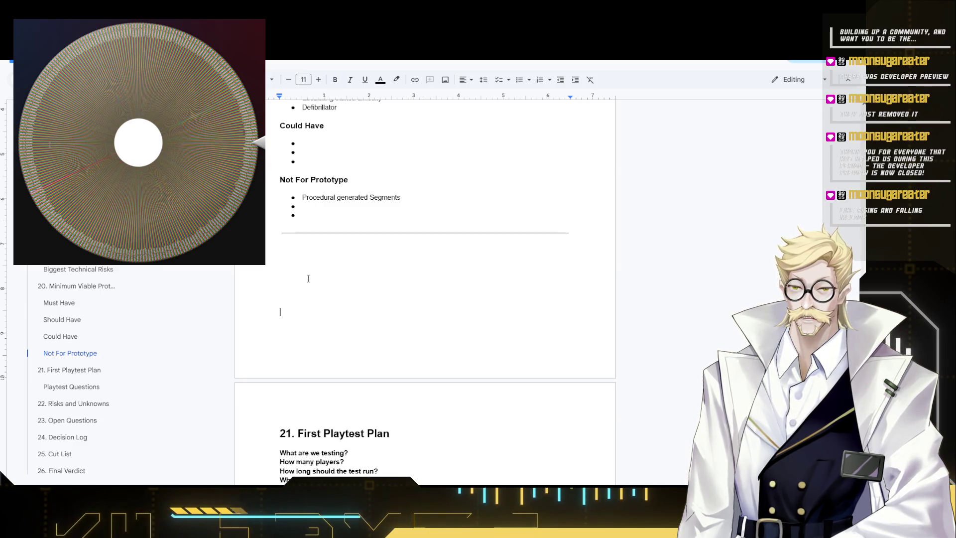
{"action": "scroll", "coordinate": [305, 283], "scroll_direction": "up", "scroll_amount": 4}
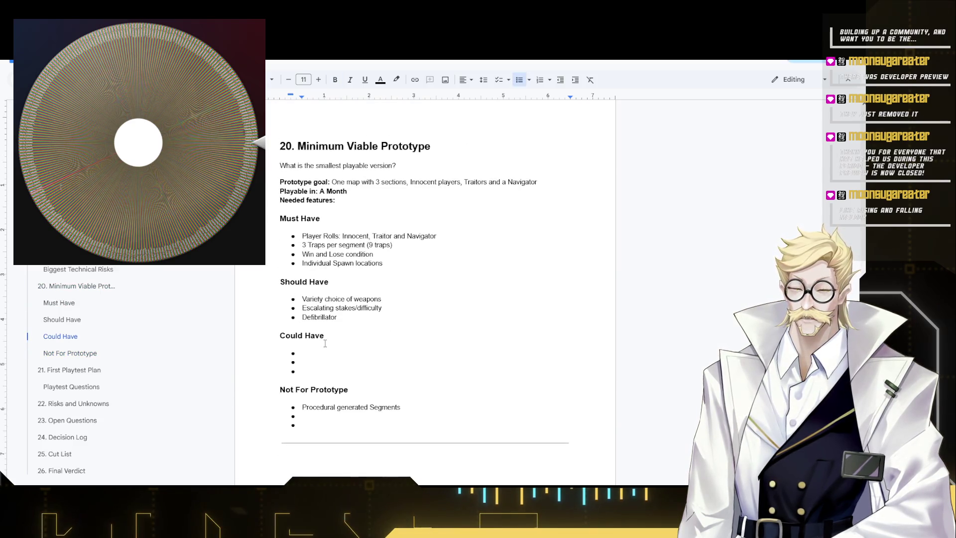
{"action": "scroll", "coordinate": [326, 343], "scroll_direction": "down", "scroll_amount": 1}
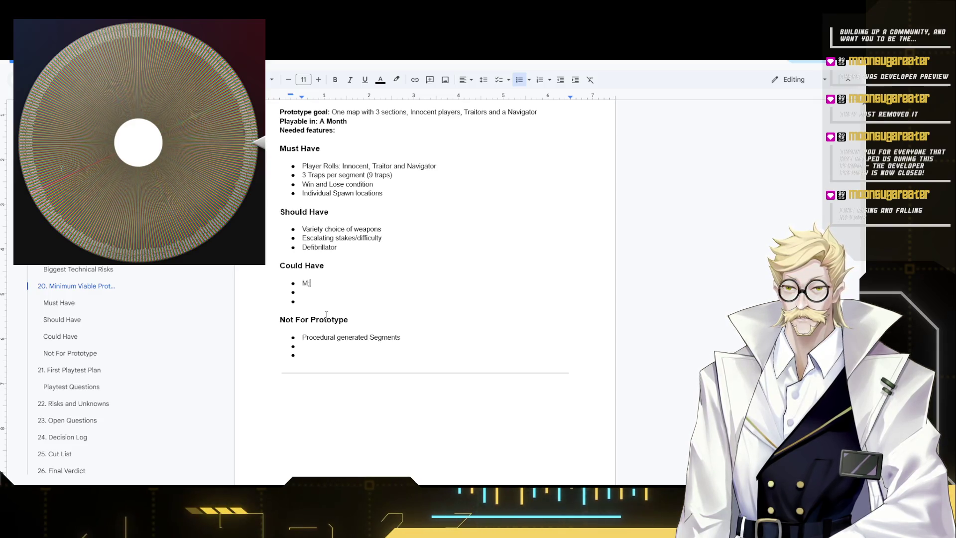
{"action": "type", "text": "More T"}
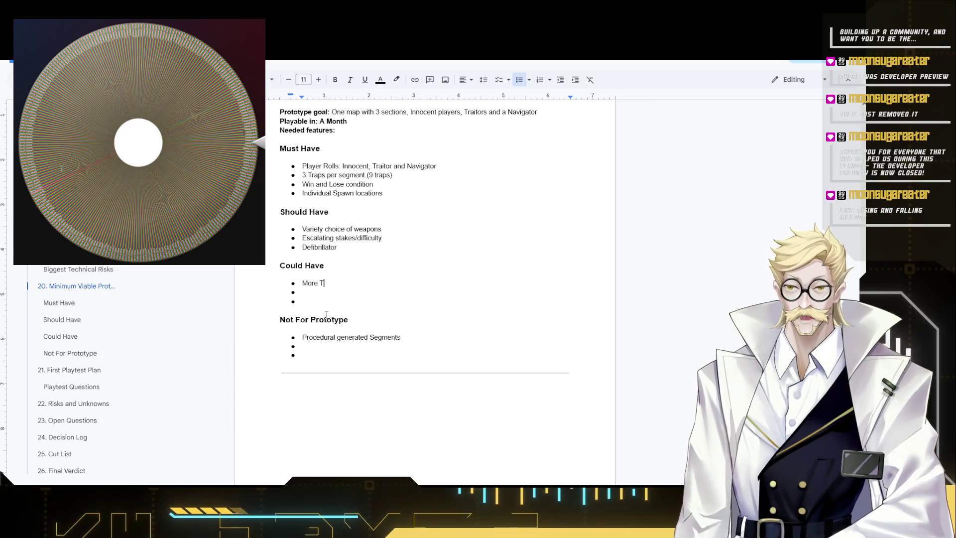
{"action": "type", "text": "raps"}
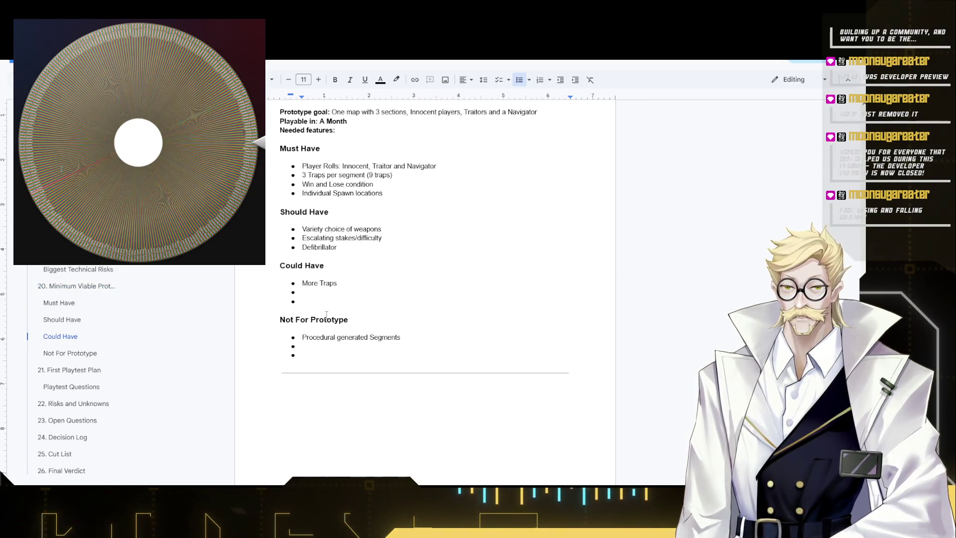
Fill Could Have with 'More Traps', 'More Maps' and 'More Roles'.
{"action": "key", "text": "Down"}
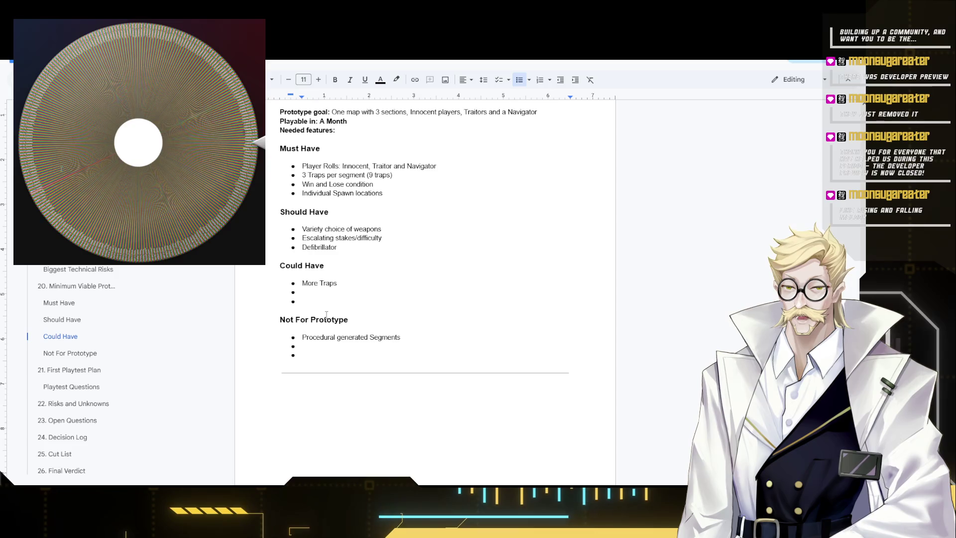
{"action": "type", "text": "More Maps"}
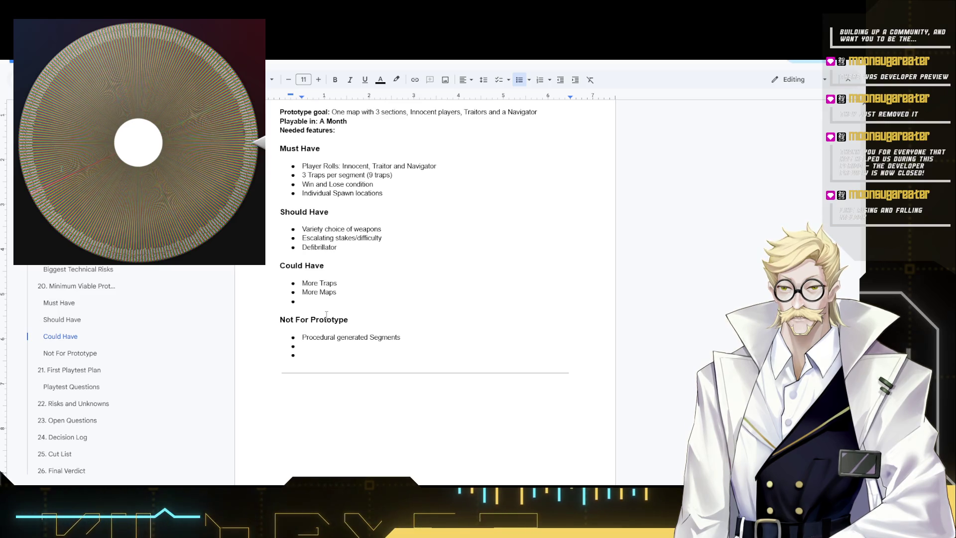
{"action": "type", "text": "ore"}
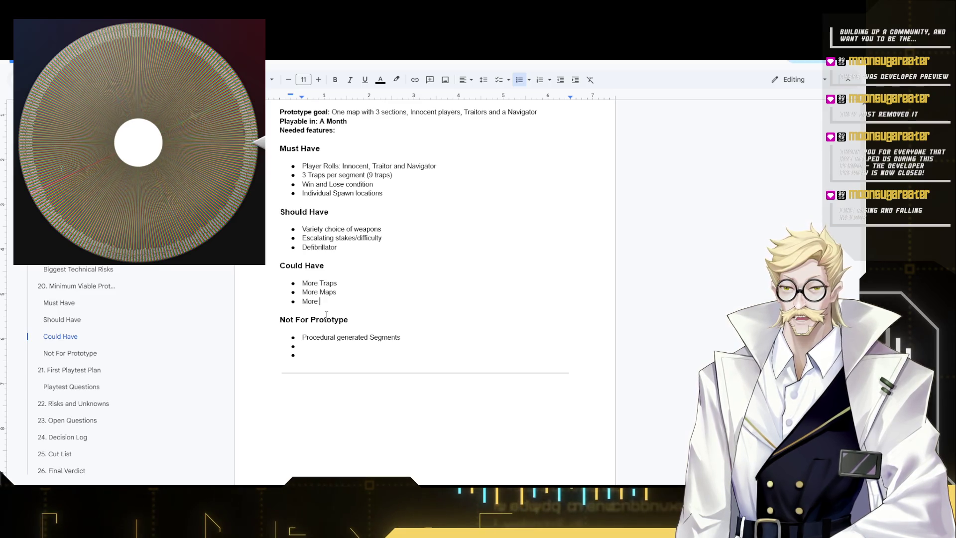
{"action": "type", "text": " Roles"}
{"action": "scroll", "coordinate": [365, 297], "scroll_direction": "down", "scroll_amount": 2}
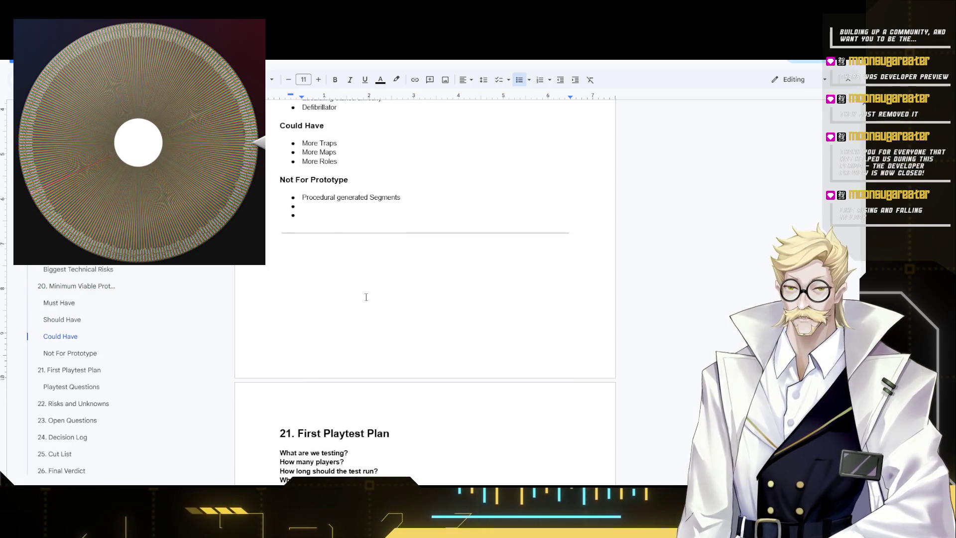
{"action": "scroll", "coordinate": [369, 282], "scroll_direction": "up", "scroll_amount": 1}
Extend 'Procedural' to 'Procedurally' in the first Not For Prototype bullet and try selecting the line.
{"action": "left_click", "coordinate": [305, 285]}
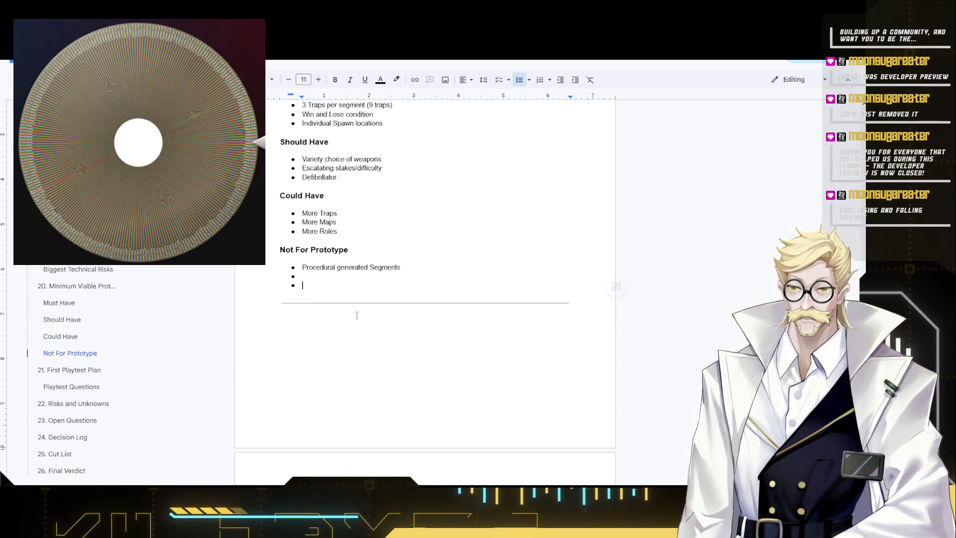
{"action": "scroll", "coordinate": [349, 258], "scroll_direction": "down", "scroll_amount": 4}
{"action": "scroll", "coordinate": [364, 218], "scroll_direction": "up", "scroll_amount": 3}
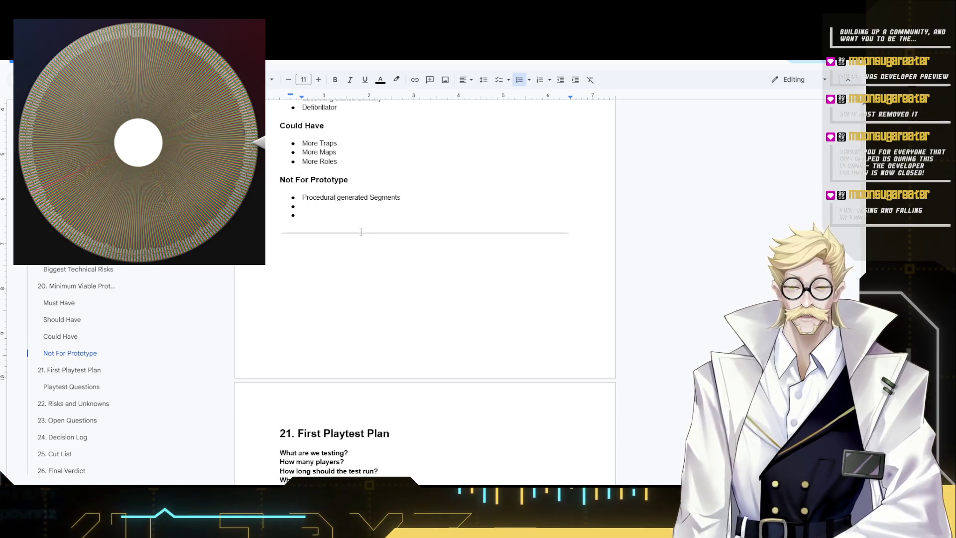
{"action": "type", "text": "ly"}
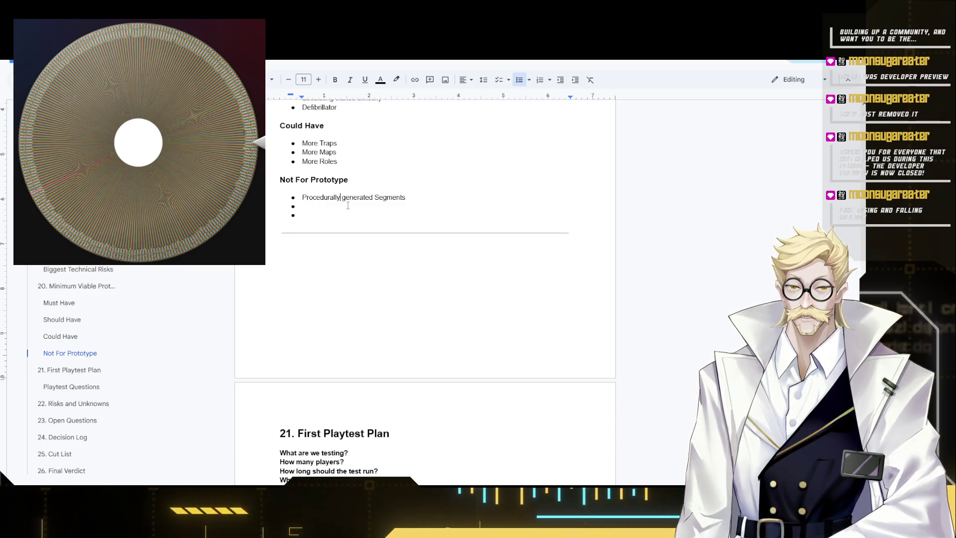
{"action": "left_click", "coordinate": [341, 215]}
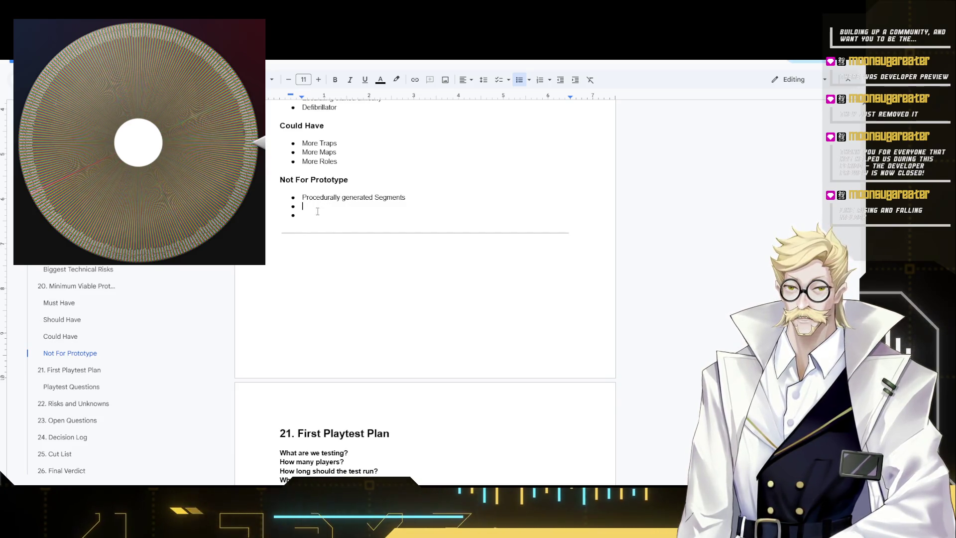
{"action": "scroll", "coordinate": [397, 276], "scroll_direction": "up", "scroll_amount": 3}
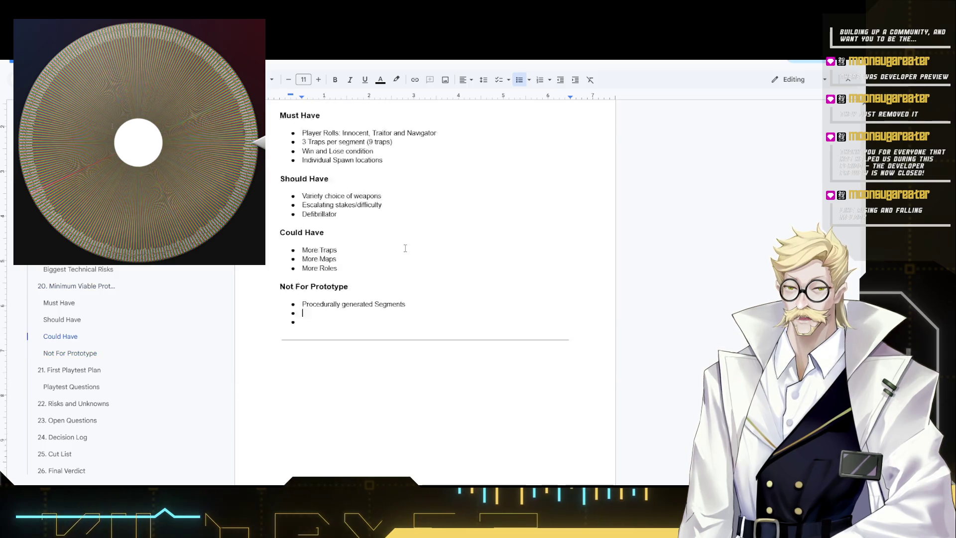
{"action": "scroll", "coordinate": [397, 275], "scroll_direction": "up", "scroll_amount": 4}
{"action": "scroll", "coordinate": [386, 293], "scroll_direction": "down", "scroll_amount": 7}
{"action": "scroll", "coordinate": [386, 293], "scroll_direction": "up", "scroll_amount": 3}
{"action": "scroll", "coordinate": [370, 303], "scroll_direction": "down", "scroll_amount": 2}
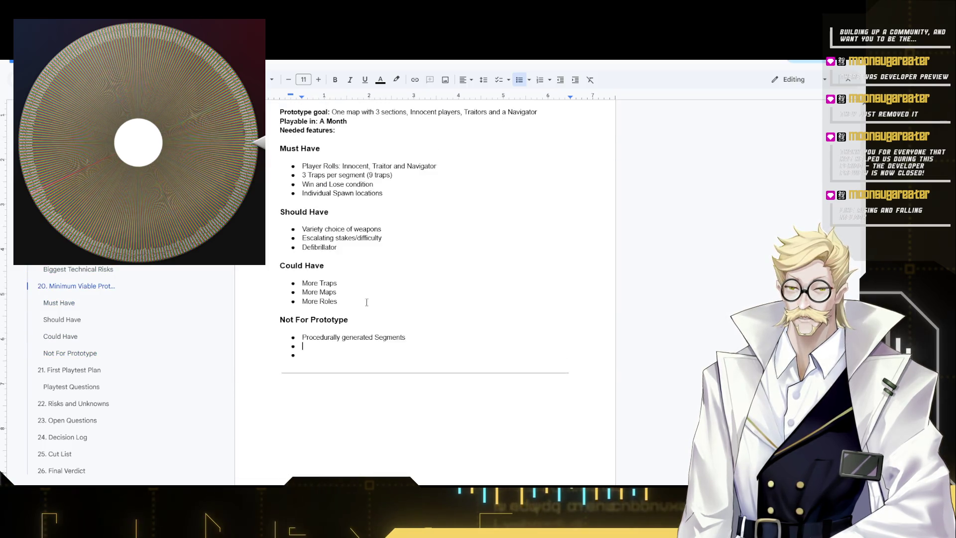
{"action": "scroll", "coordinate": [340, 315], "scroll_direction": "down", "scroll_amount": 2}
{"action": "scroll", "coordinate": [339, 317], "scroll_direction": "down", "scroll_amount": 3}
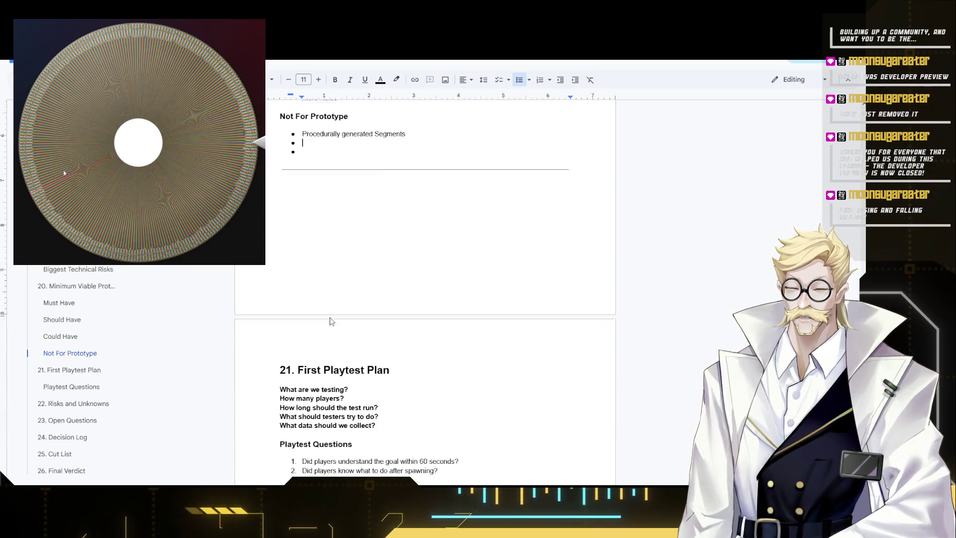
{"action": "scroll", "coordinate": [329, 316], "scroll_direction": "up", "scroll_amount": 5}
{"action": "scroll", "coordinate": [324, 295], "scroll_direction": "up", "scroll_amount": 2}
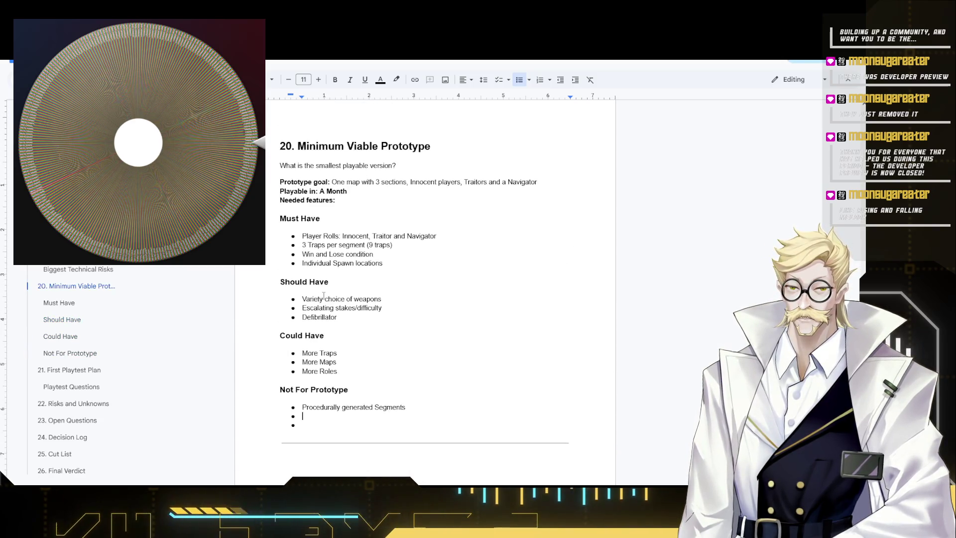
{"action": "scroll", "coordinate": [421, 344], "scroll_direction": "down", "scroll_amount": 1}
{"action": "left_click_drag", "start_coordinate": [374, 334], "coordinate": [302, 337]}
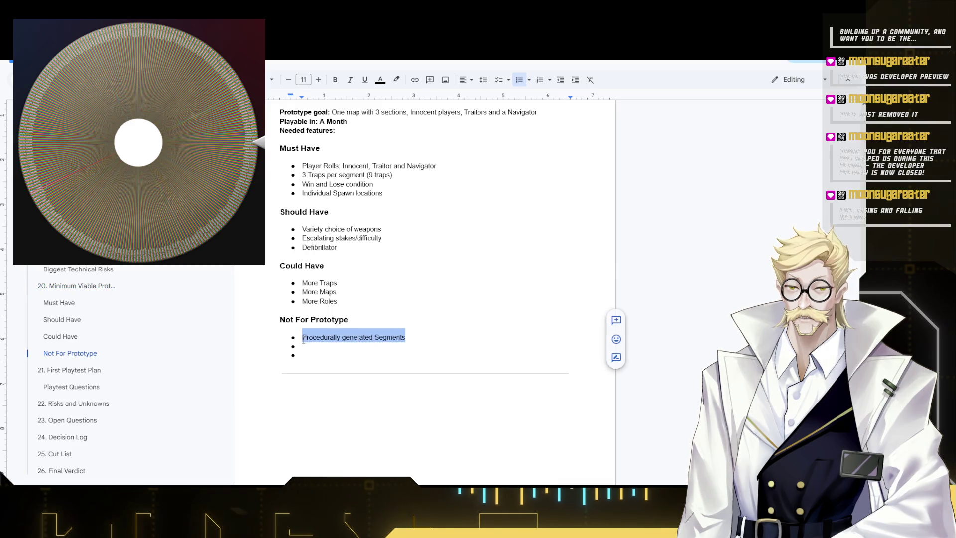
{"action": "left_click", "coordinate": [344, 338]}
{"action": "double_click", "coordinate": [377, 336]}
{"action": "left_click", "coordinate": [377, 341]}
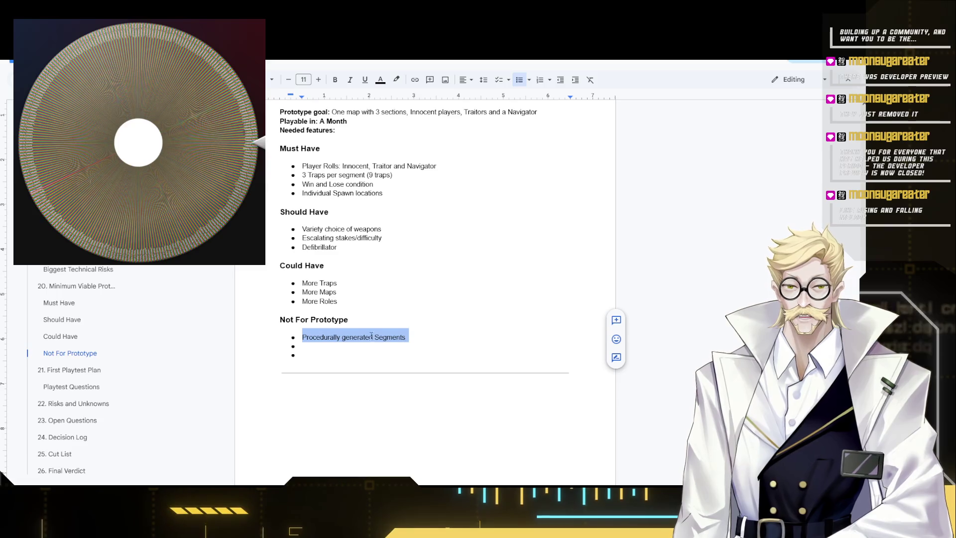
{"action": "scroll", "coordinate": [337, 330], "scroll_direction": "down", "scroll_amount": 2}
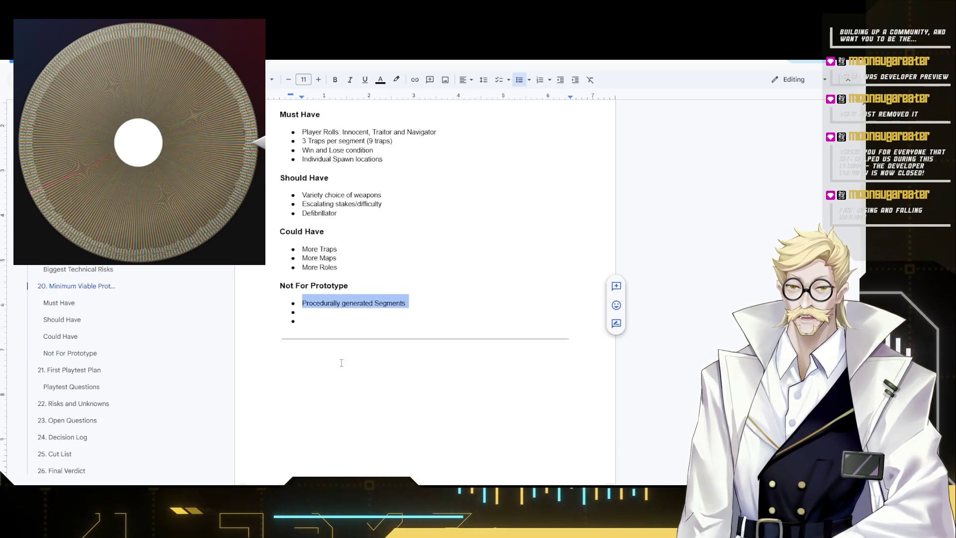
{"action": "scroll", "coordinate": [358, 323], "scroll_direction": "down", "scroll_amount": 2}
{"action": "scroll", "coordinate": [337, 300], "scroll_direction": "up", "scroll_amount": 2}
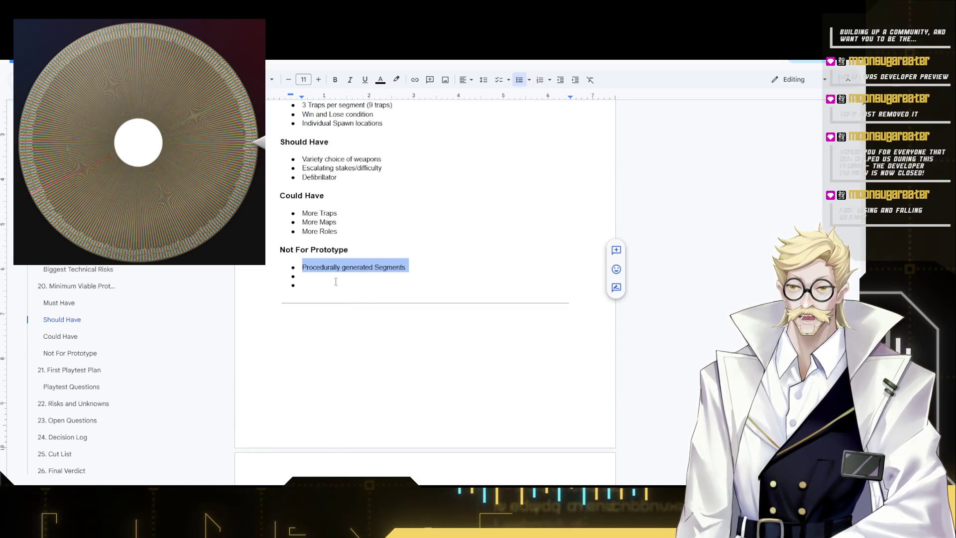
{"action": "scroll", "coordinate": [355, 288], "scroll_direction": "down", "scroll_amount": 2}
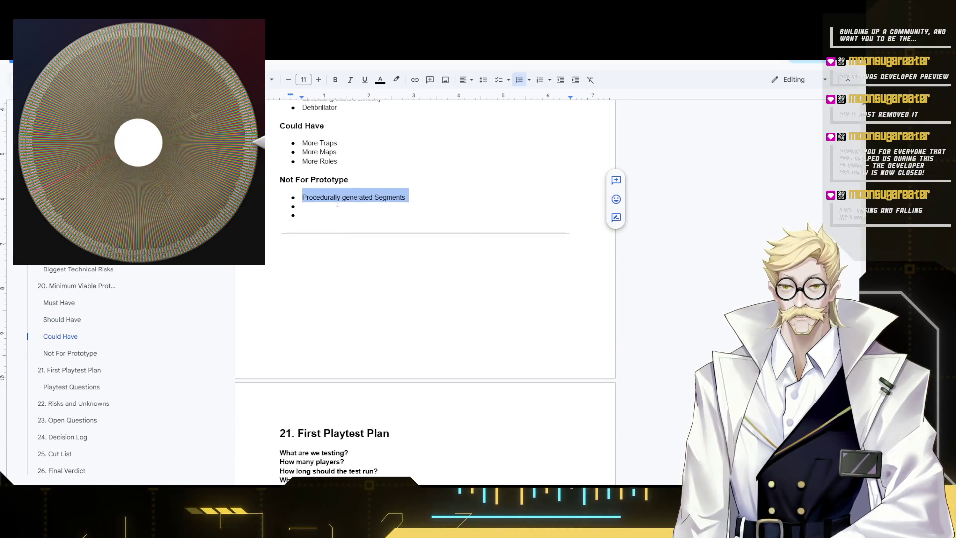
Select the whole 'Procedurally generated Segments' line.
{"action": "left_click", "coordinate": [327, 197]}
{"action": "triple_click", "coordinate": [327, 196]}
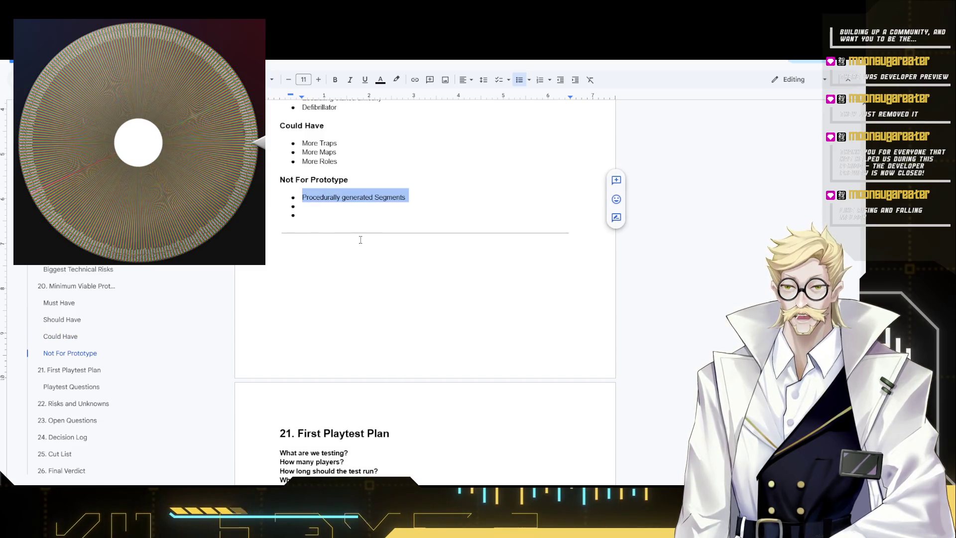
{"action": "scroll", "coordinate": [310, 258], "scroll_direction": "down", "scroll_amount": 2}
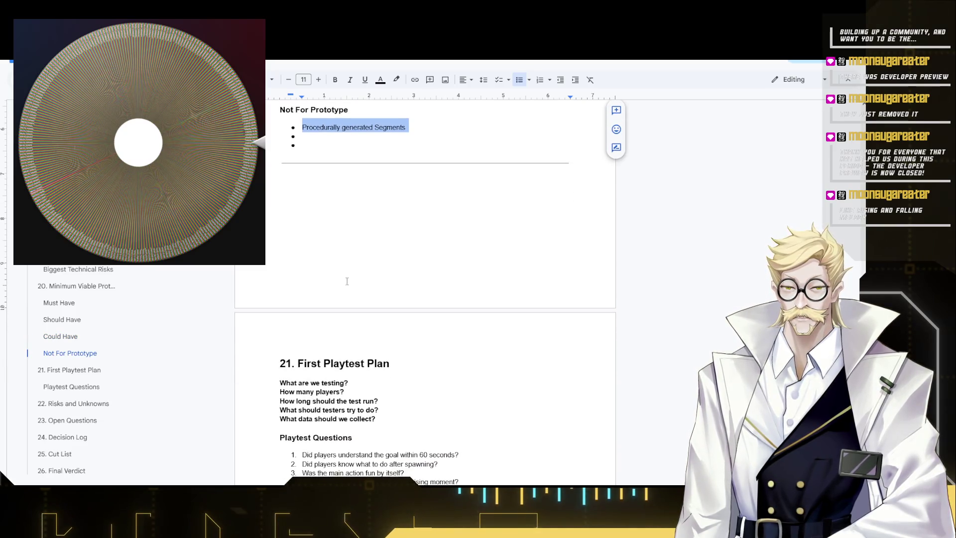
{"action": "scroll", "coordinate": [347, 282], "scroll_direction": "down", "scroll_amount": 2}
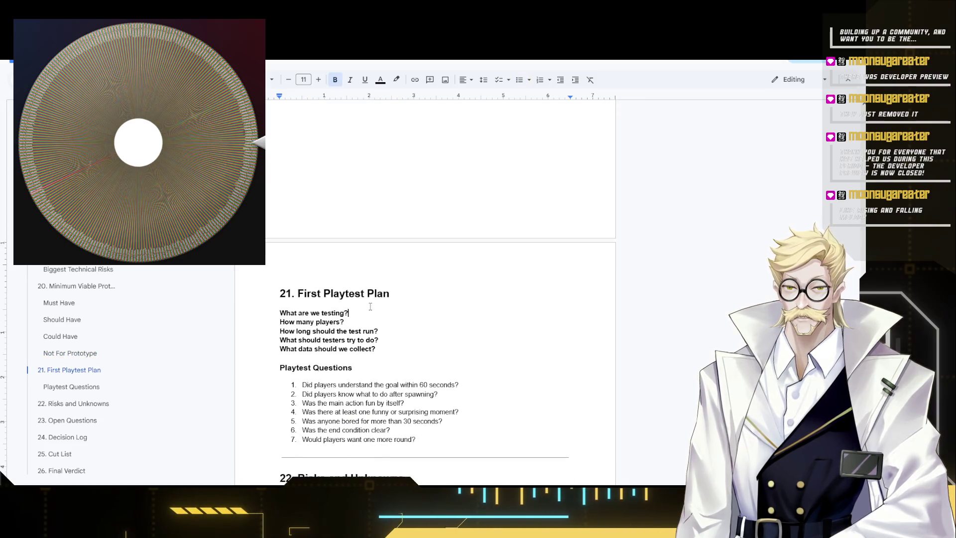
Add a non-bold answer asking if a round is entertaining, too unbalanced, and fun to replay.
{"action": "key", "text": "Return"}
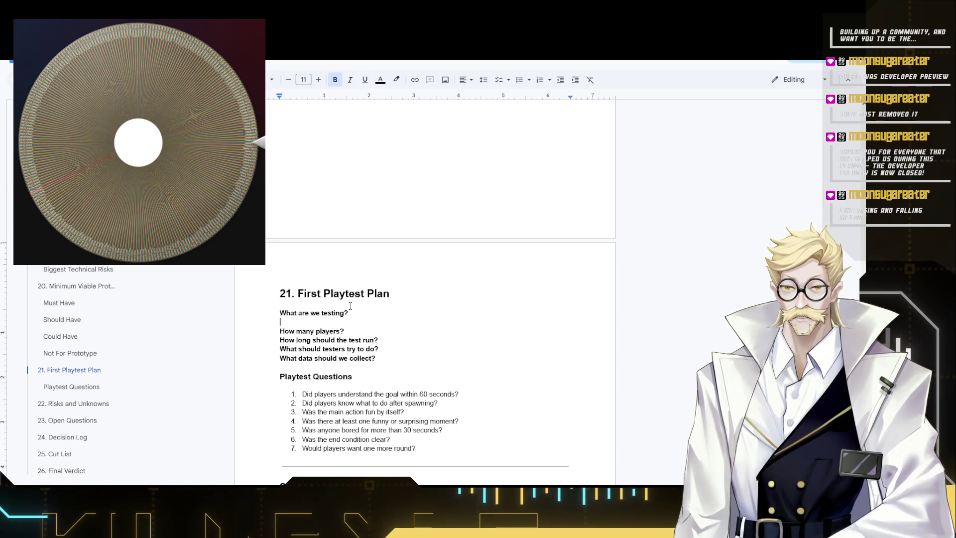
{"action": "type", "text": "I"}
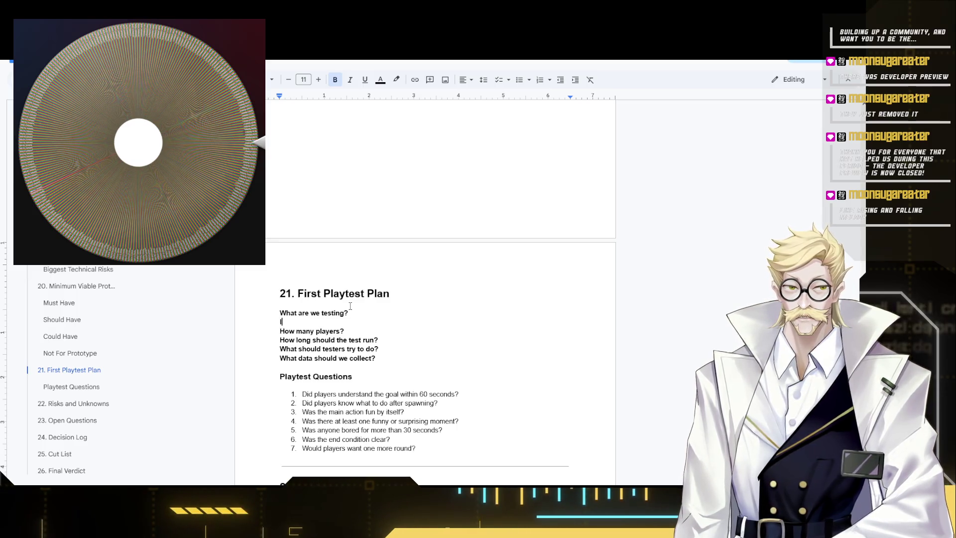
{"action": "type", "text": "s a"}
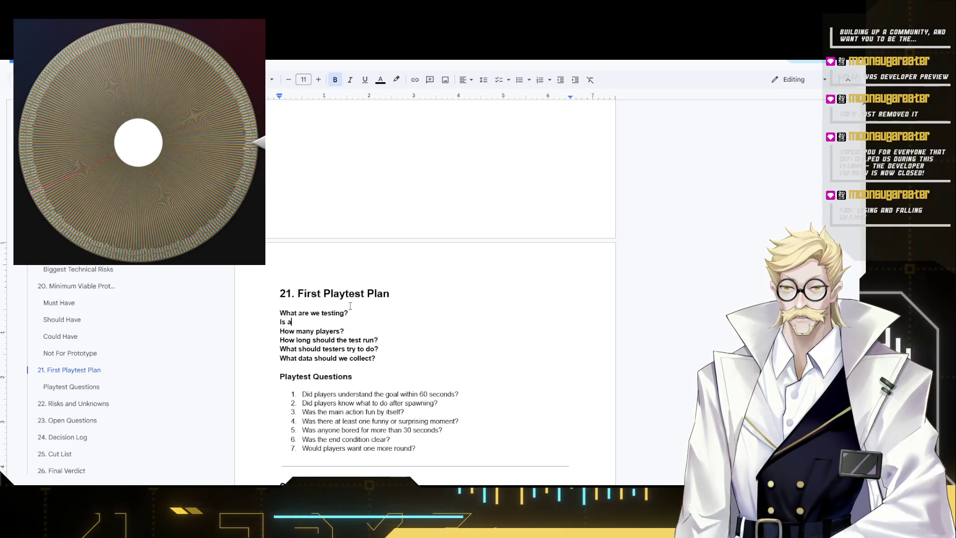
{"action": "type", "text": " round enter"}
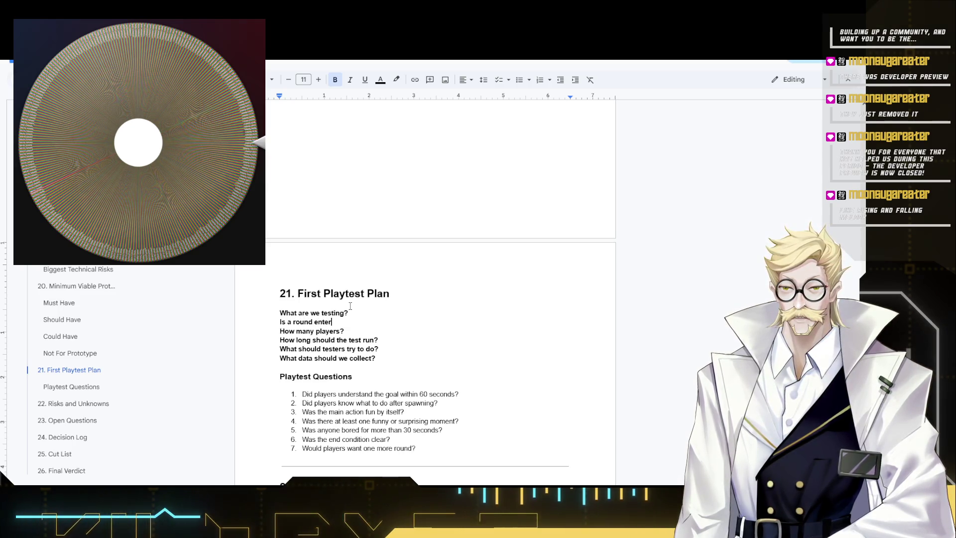
{"action": "type", "text": "taining?"}
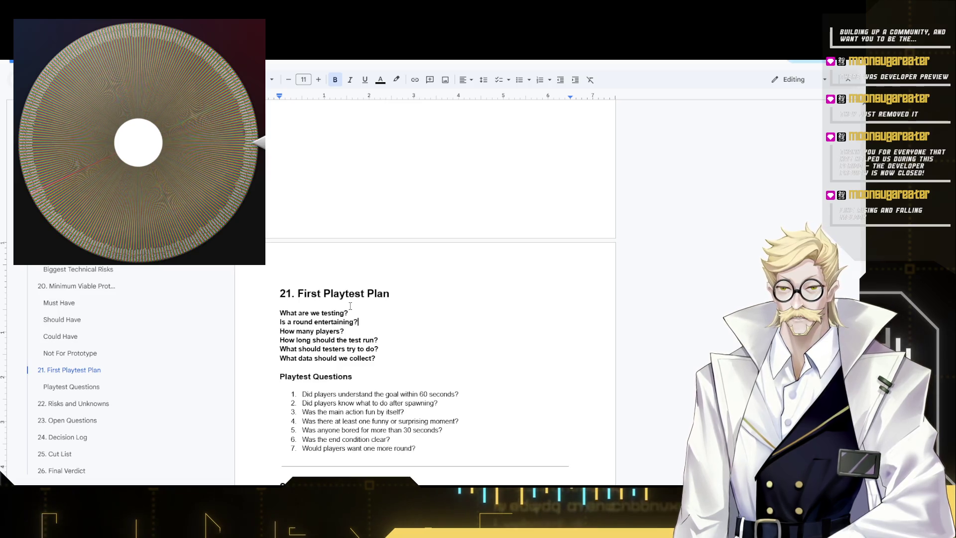
{"action": "left_click_drag", "start_coordinate": [278, 317], "coordinate": [359, 321]}
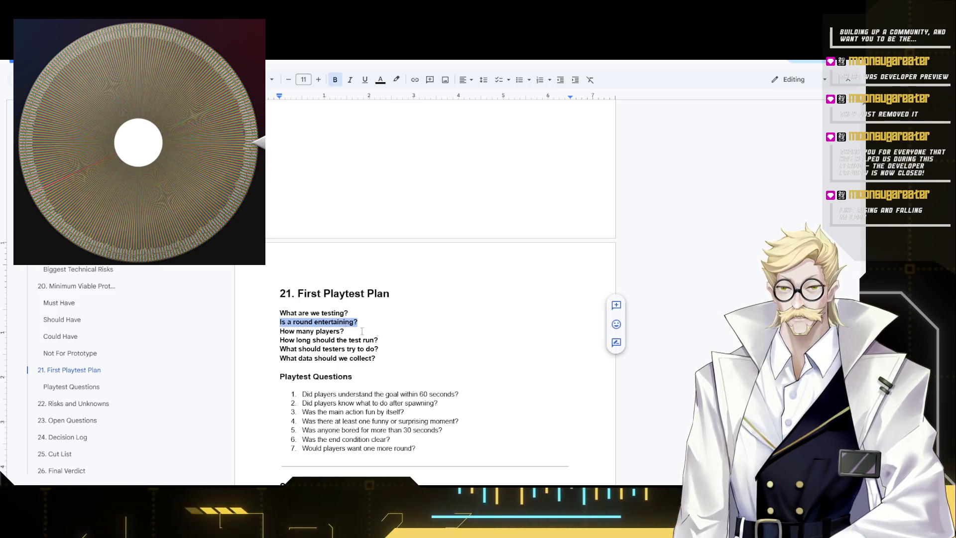
{"action": "key", "text": "ctrl+b"}
{"action": "left_click", "coordinate": [386, 318]}
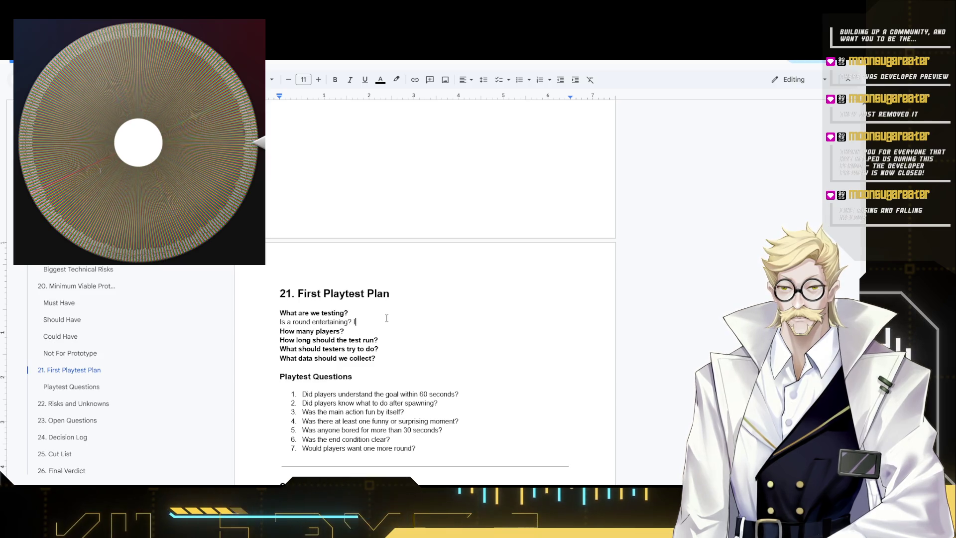
{"action": "type", "text": "s it too unbal"}
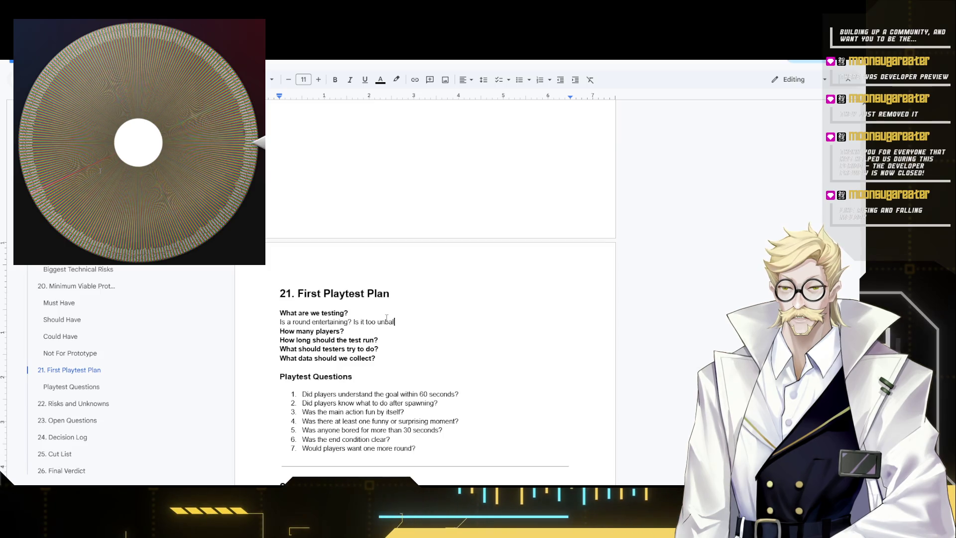
{"action": "key", "text": "BackSpace"}
{"action": "key", "text": "BackSpace"}
{"action": "key", "text": "BackSpace"}
{"action": "type", "text": "nced in one direc"}
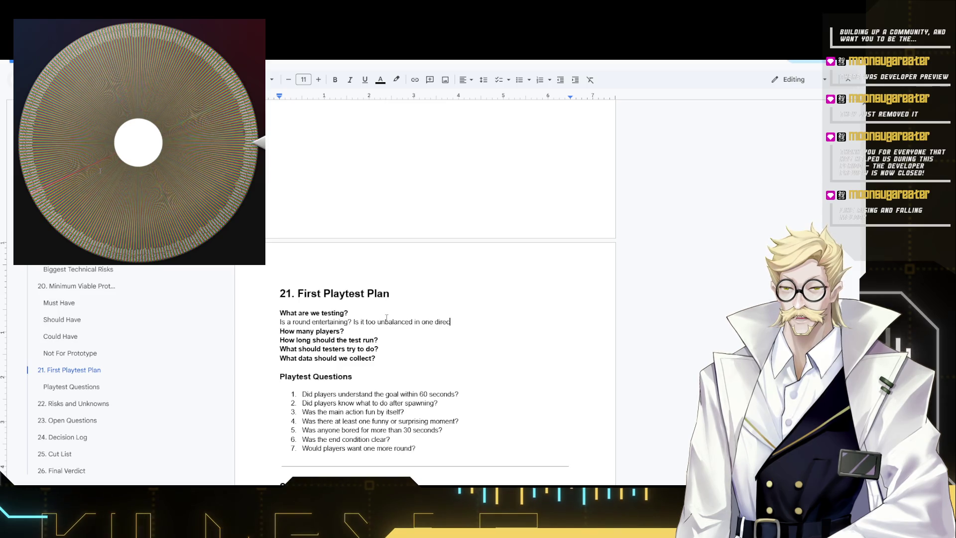
{"action": "type", "text": "tion?"}
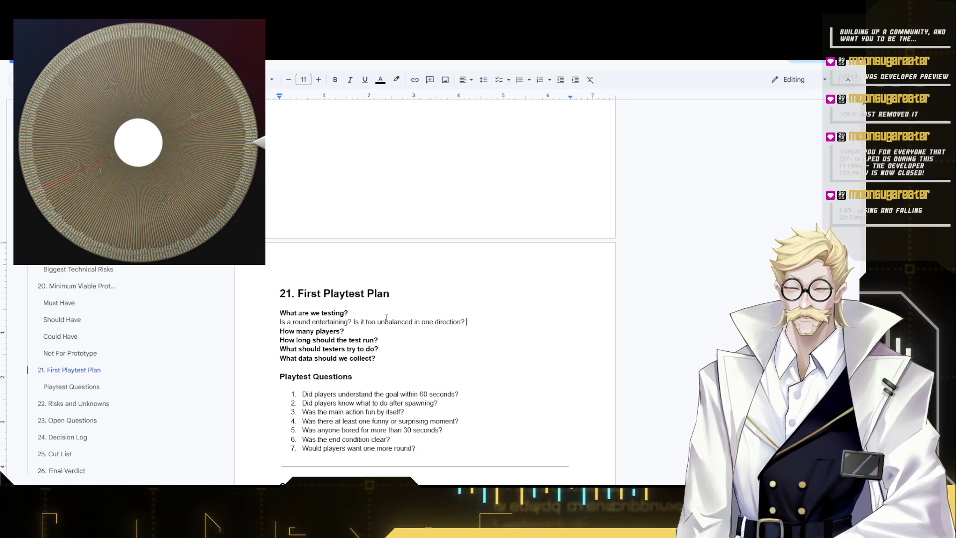
{"action": "type", "text": "Is it fun to replay"}
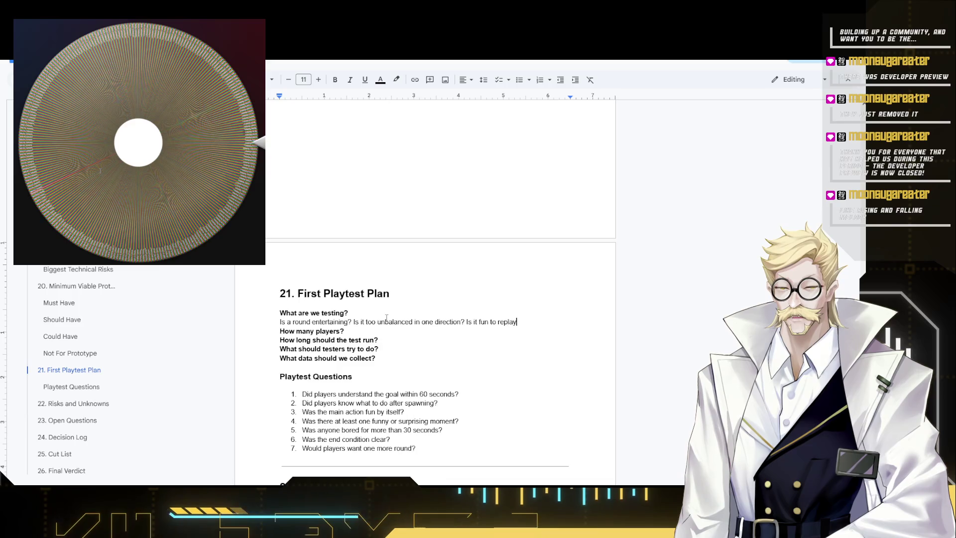
{"action": "type", "text": "?"}
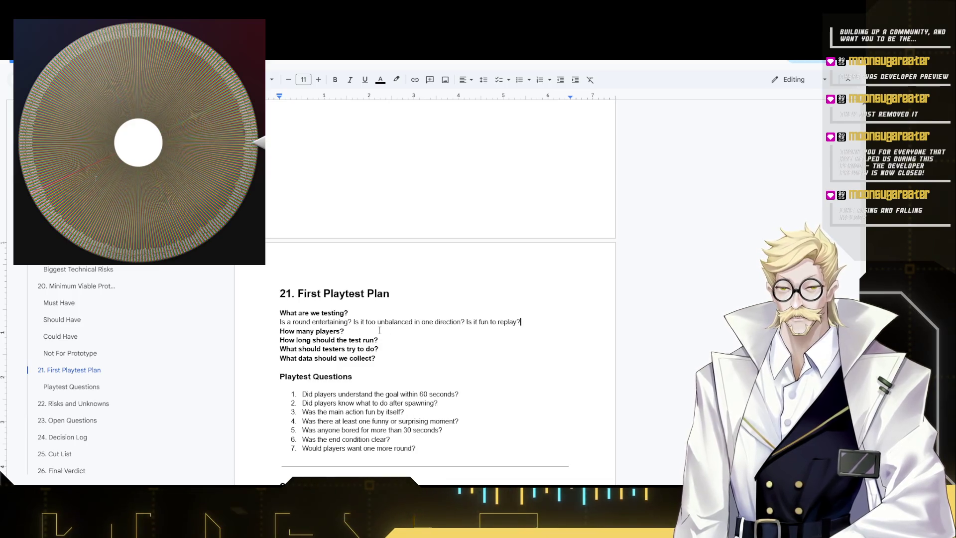
Start an answer line below 'How many players?'.
{"action": "left_click", "coordinate": [380, 330]}
{"action": "key", "text": "Return"}
Replace the '4-12' draft with the plain answer 'One group of 4, 8 and 12 test'.
{"action": "key", "text": "Delete"}
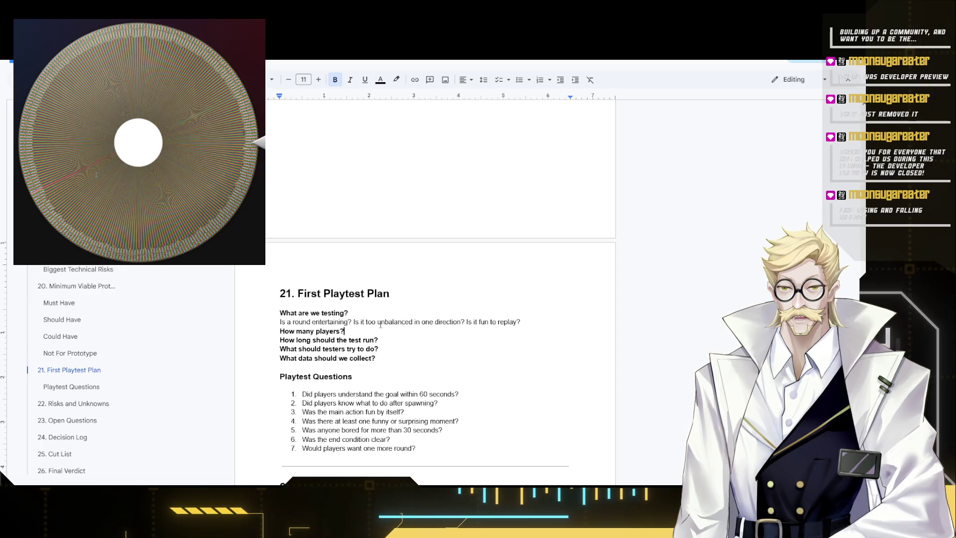
{"action": "type", "text": "4-"}
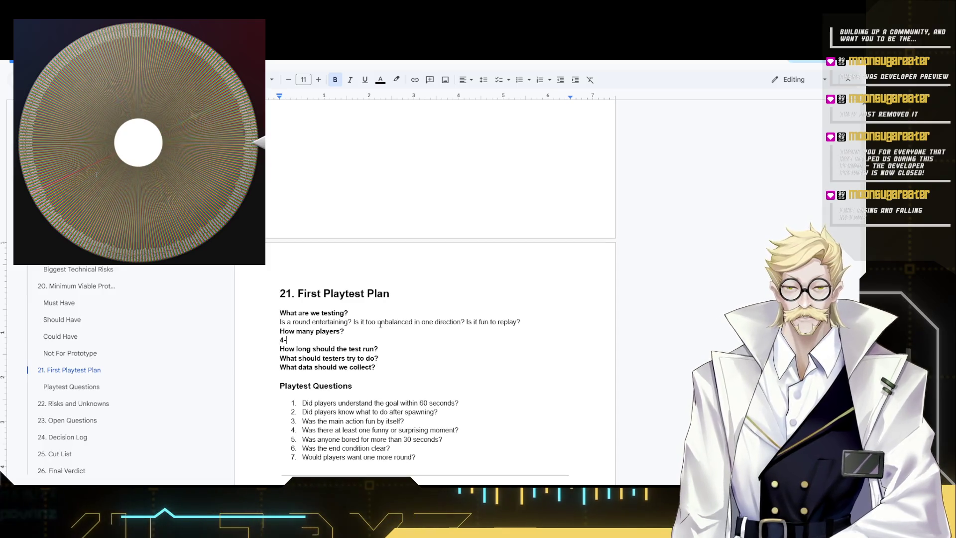
{"action": "type", "text": "12"}
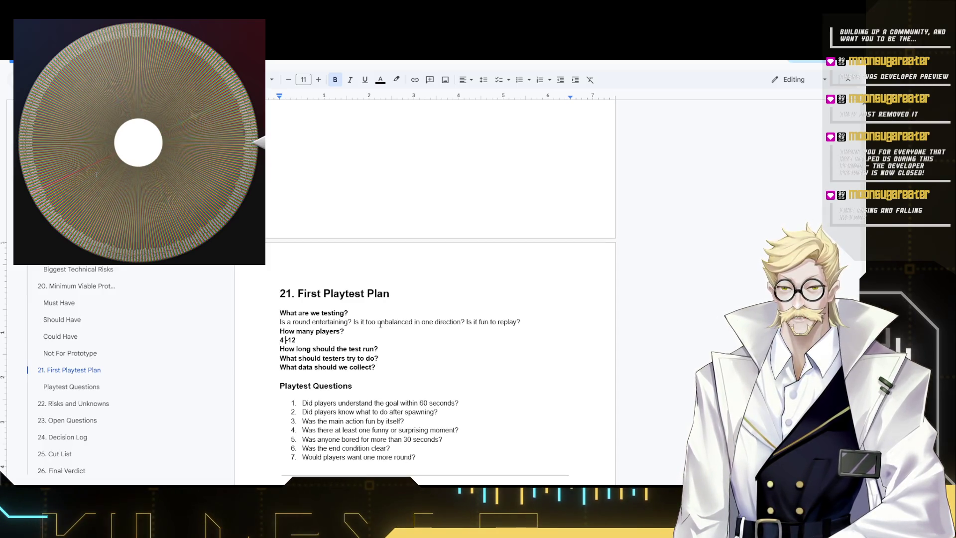
{"action": "key", "text": "Home"}
{"action": "key", "text": "shift+Right"}
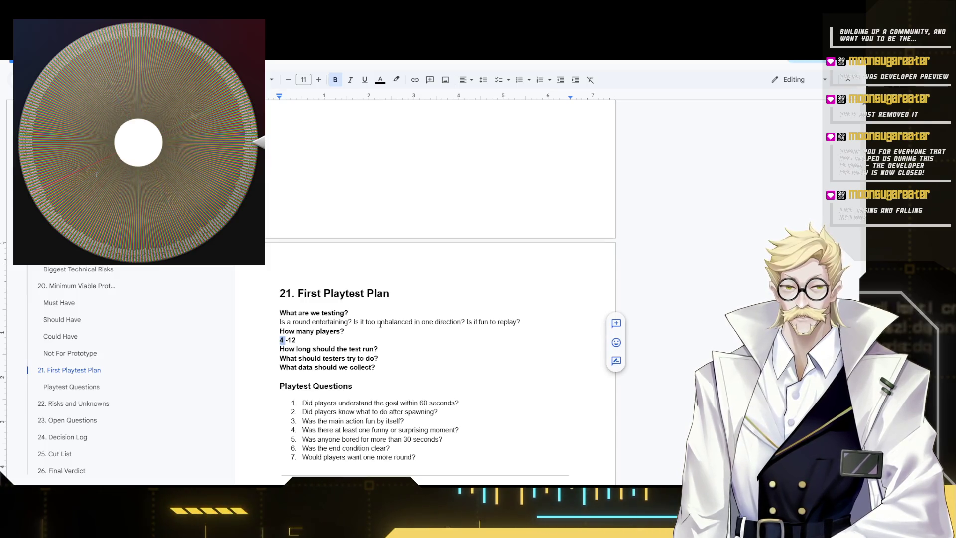
{"action": "key", "text": "BackSpace"}
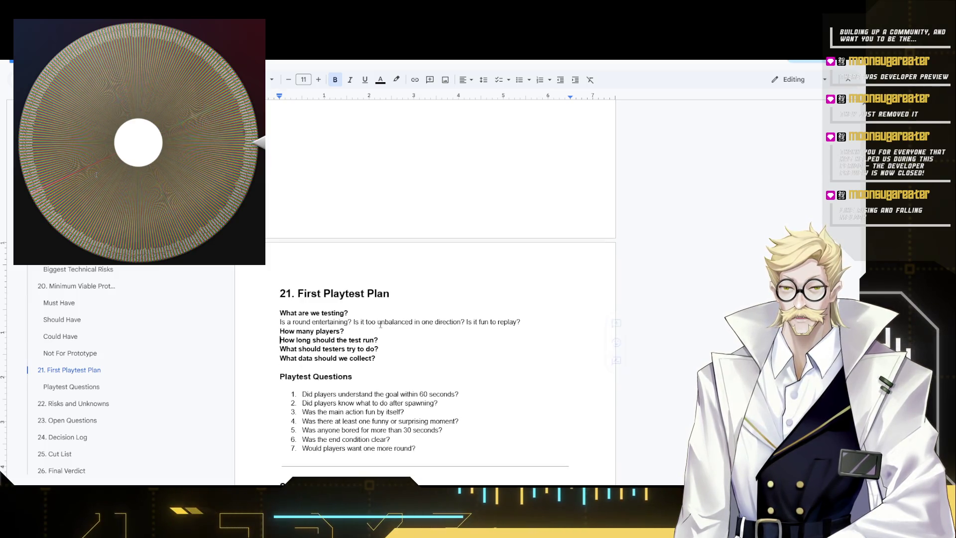
{"action": "key", "text": "Return"}
{"action": "key", "text": "Up"}
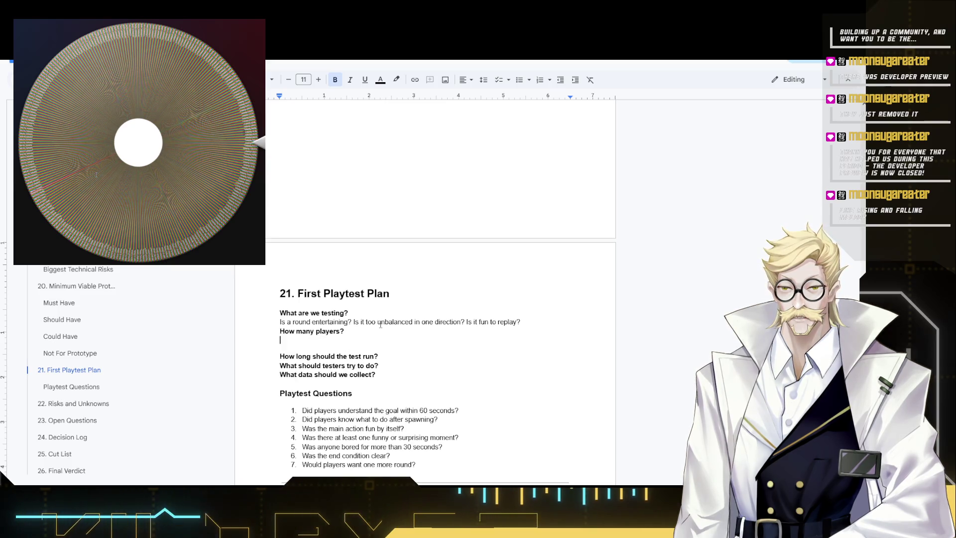
{"action": "key", "text": "Down"}
{"action": "key", "text": "Delete"}
{"action": "key", "text": "Up"}
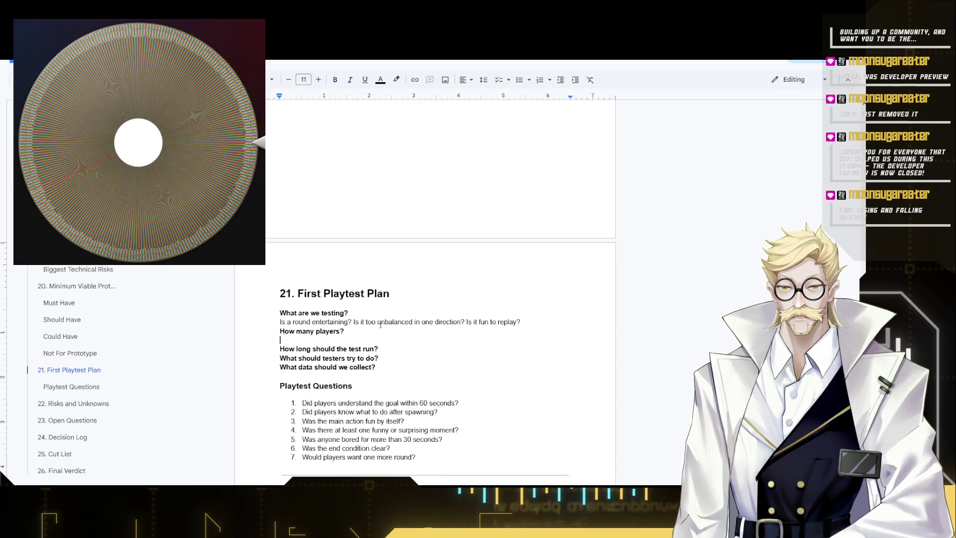
{"action": "type", "text": "One "}
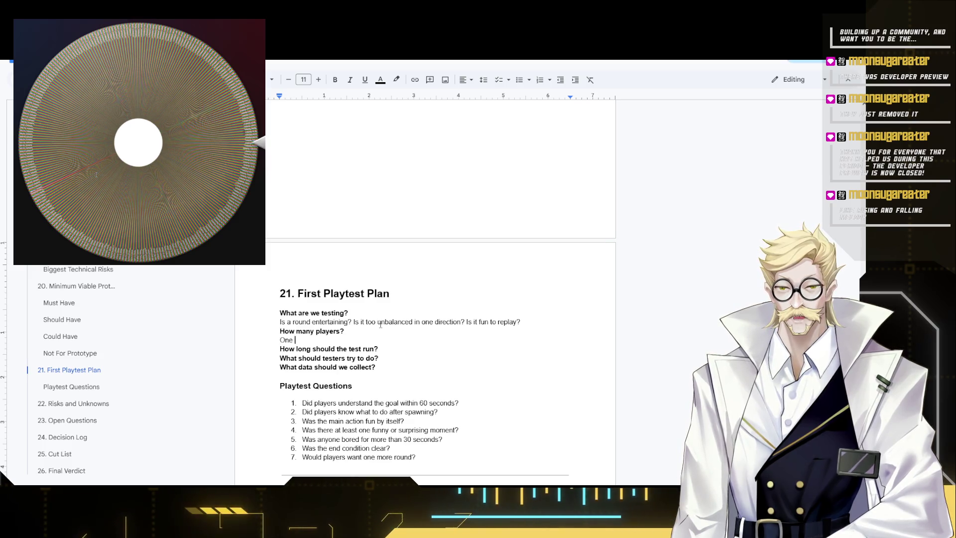
{"action": "type", "text": "group of 4, 8 and"}
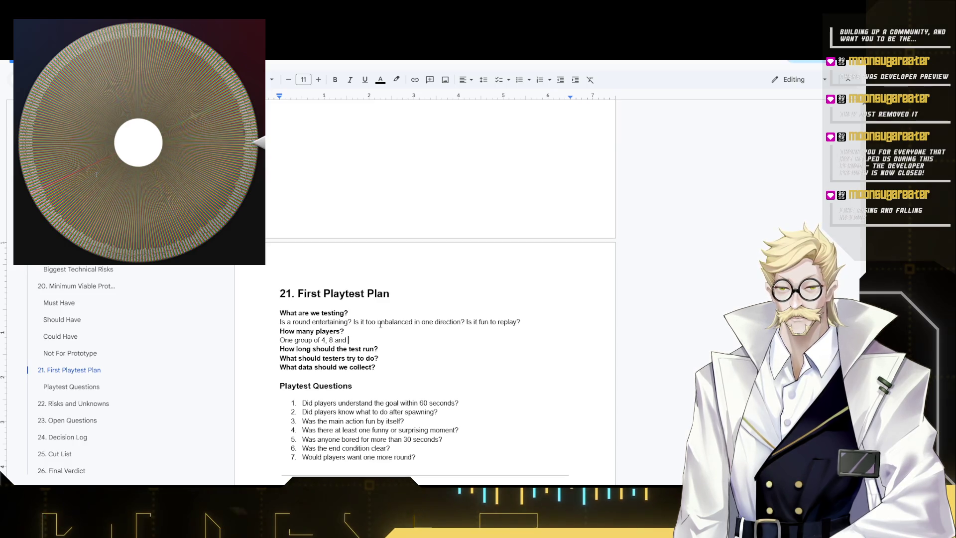
{"action": "type", "text": " 12 test."}
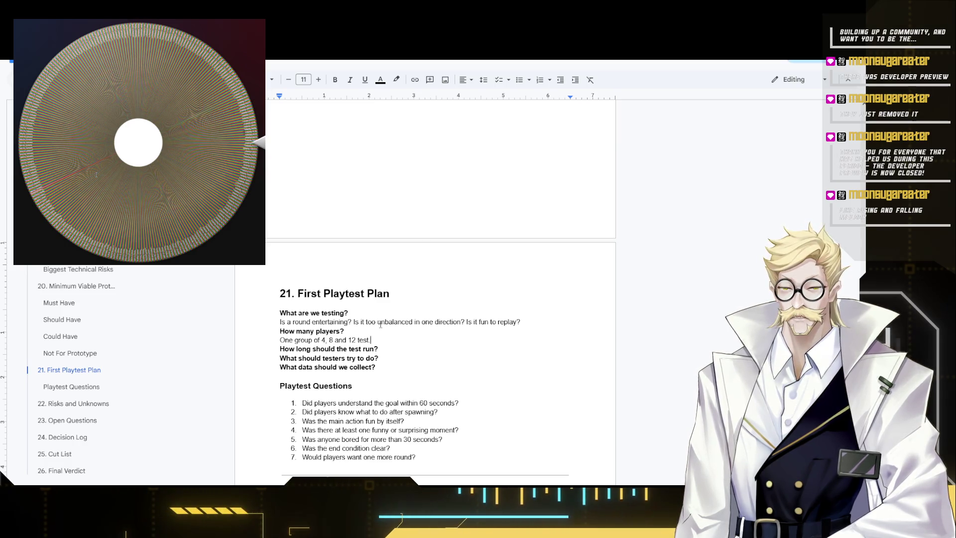
Move the caret after 'How long should the test run?'.
{"action": "left_click", "coordinate": [391, 348]}
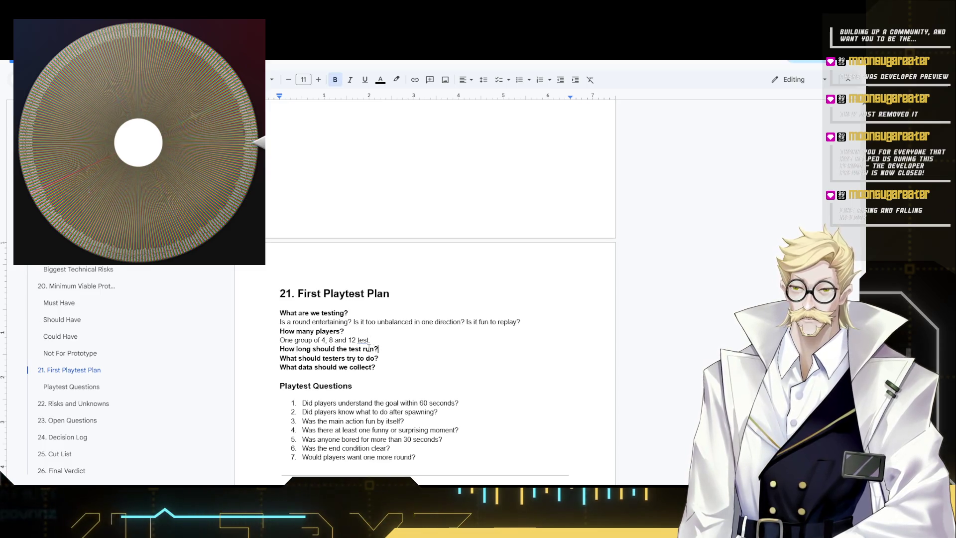
Add the non-bold answer '10 - 15 minutes (Good if up to 25)' under the duration question.
{"action": "key", "text": "Return"}
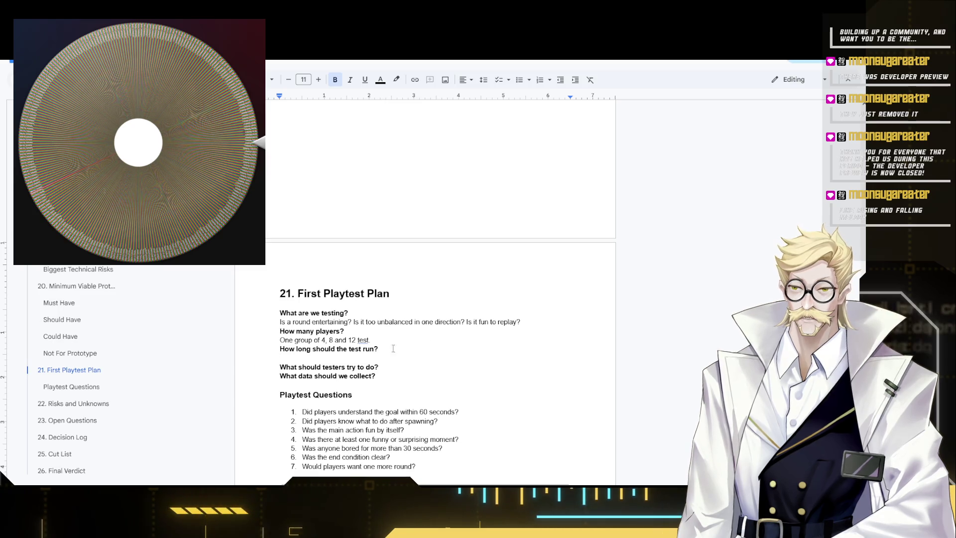
{"action": "type", "text": "10"}
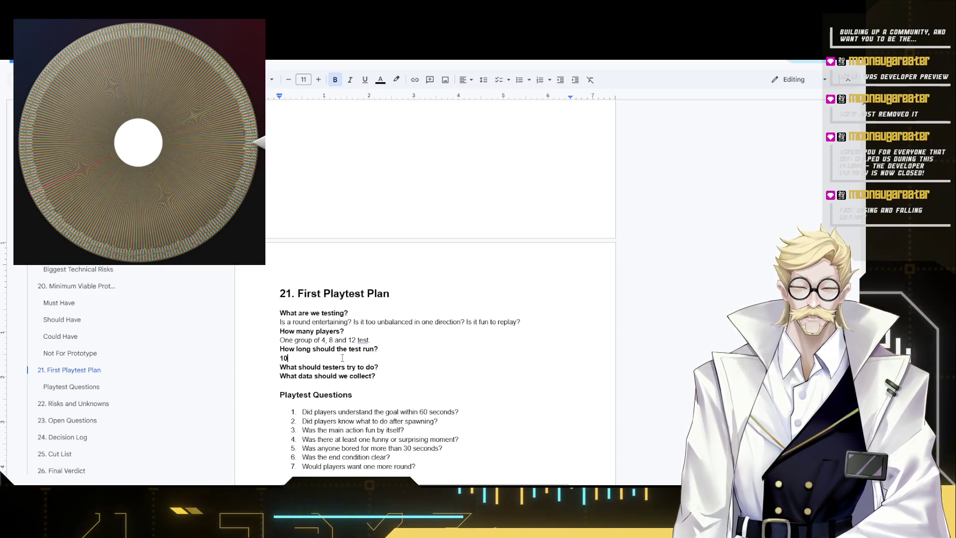
{"action": "type", "text": " - 15 minutes"}
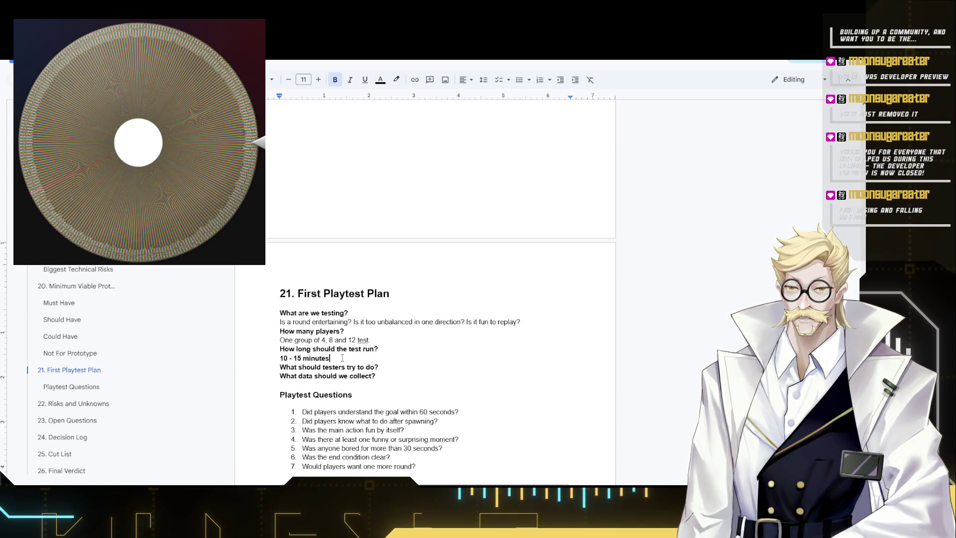
{"action": "key", "text": "ctrl+shift+Left"}
{"action": "key", "text": "ctrl+shift+Left"}
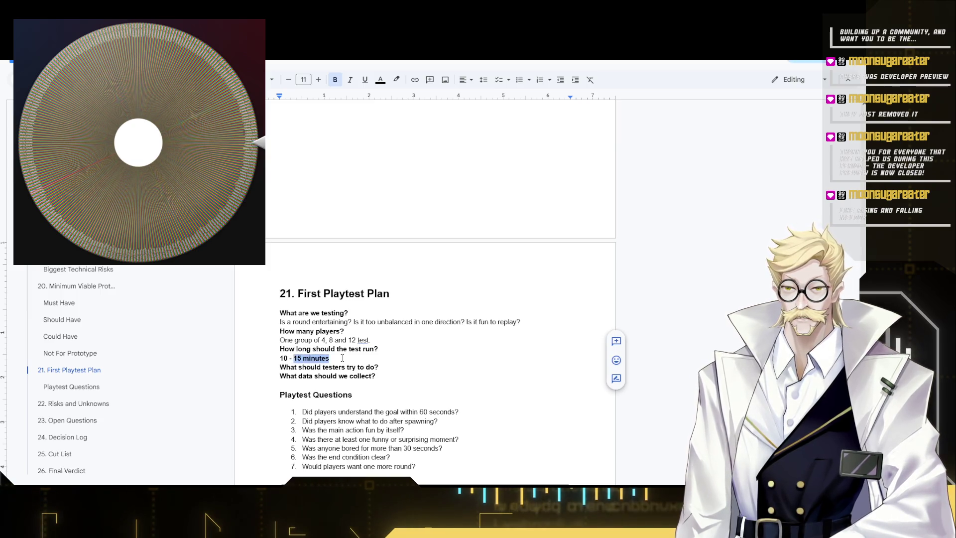
{"action": "key", "text": "ctrl+b"}
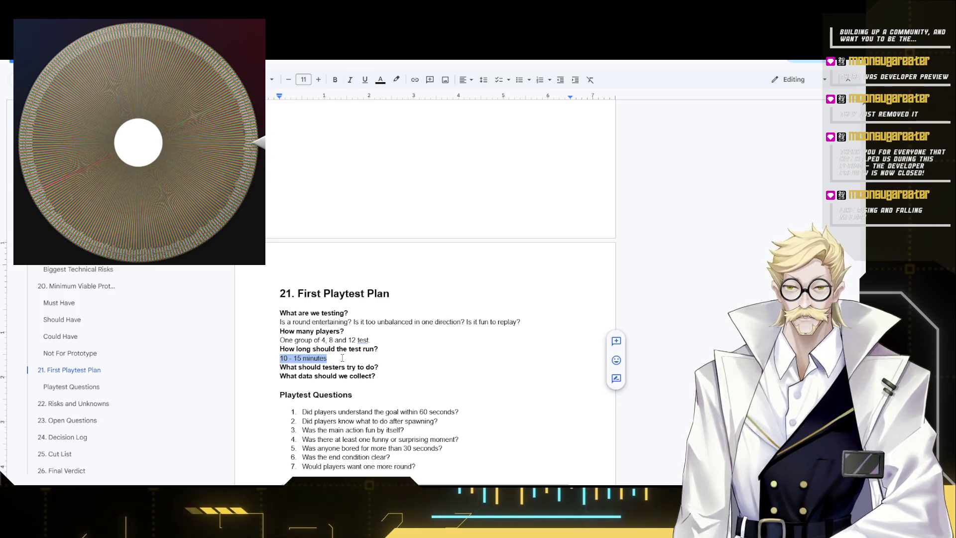
{"action": "key", "text": "Right"}
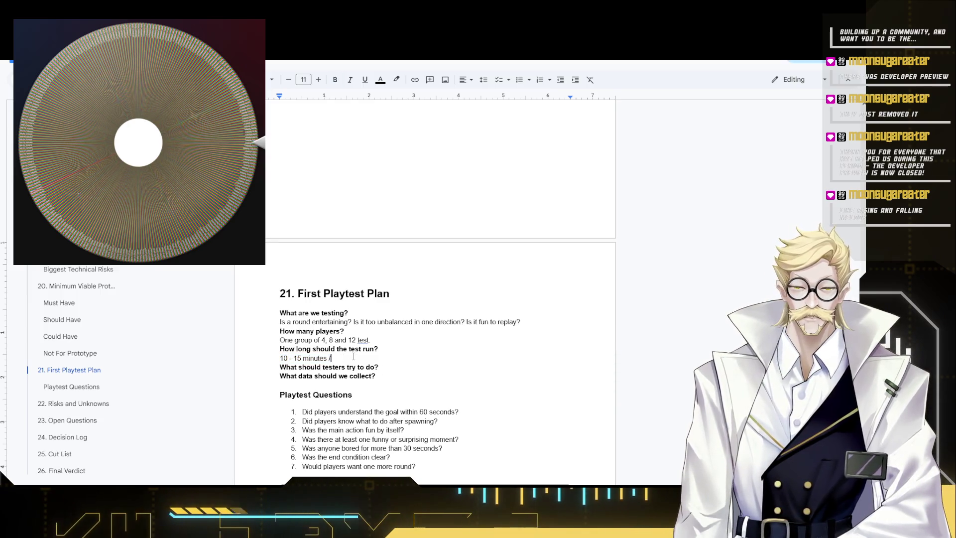
{"action": "type", "text": "(Go"}
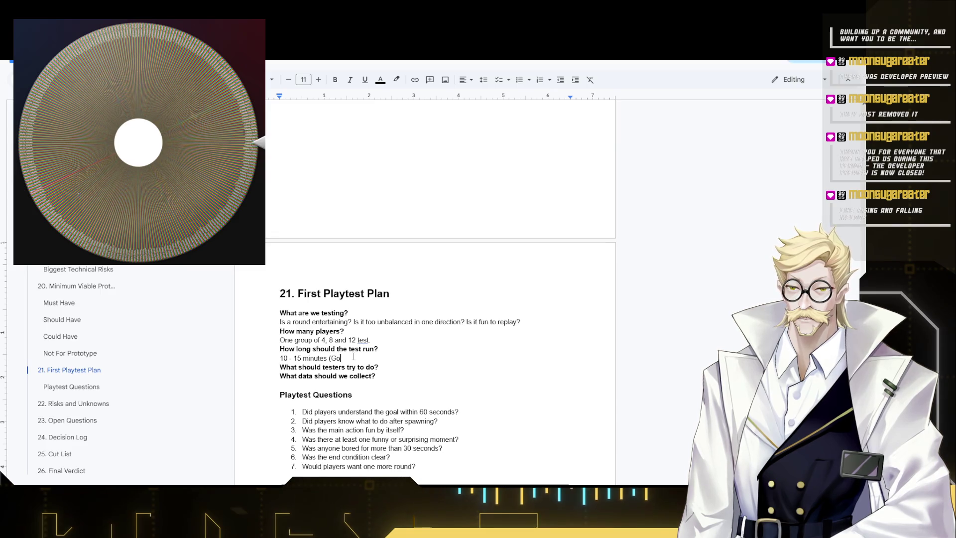
{"action": "type", "text": "od it"}
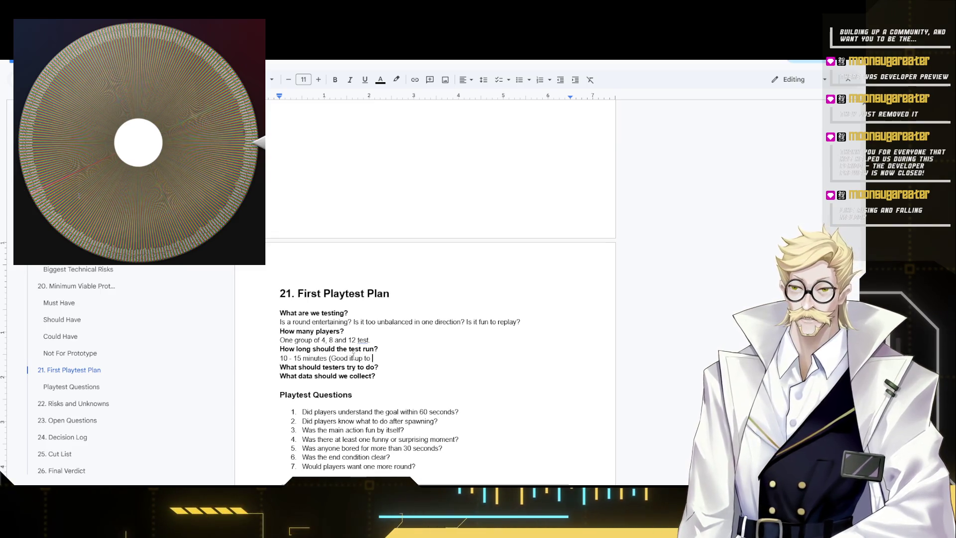
{"action": "type", "text": " up to "}
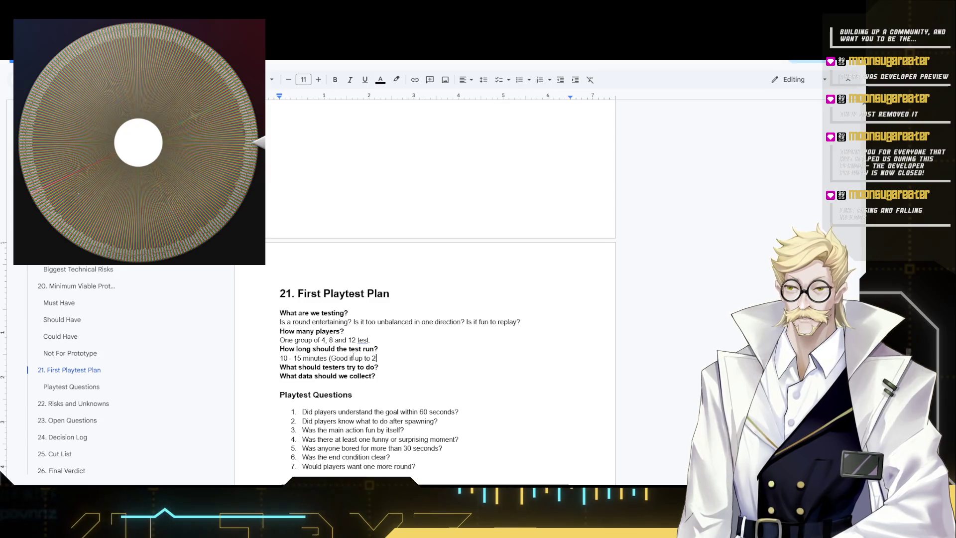
{"action": "type", "text": "25"}
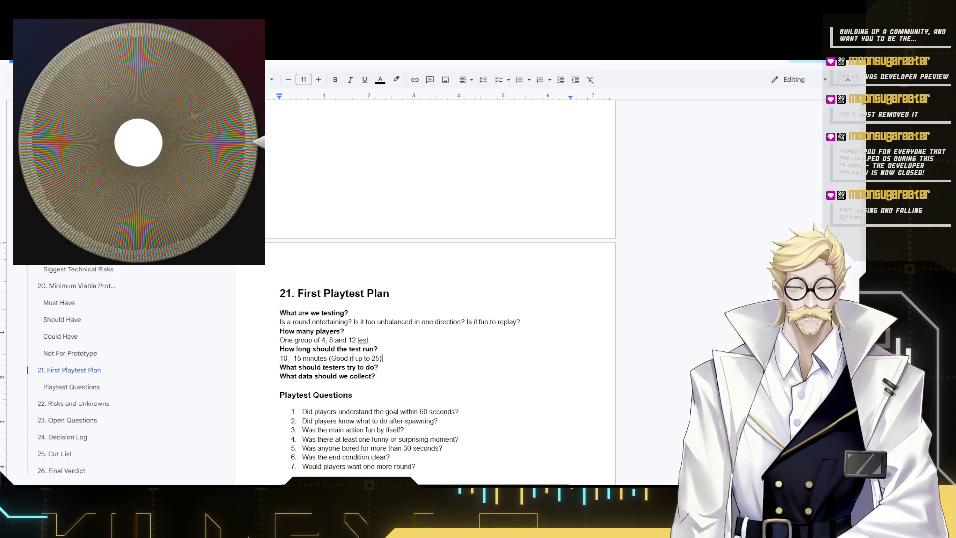
{"action": "type", "text": ")"}
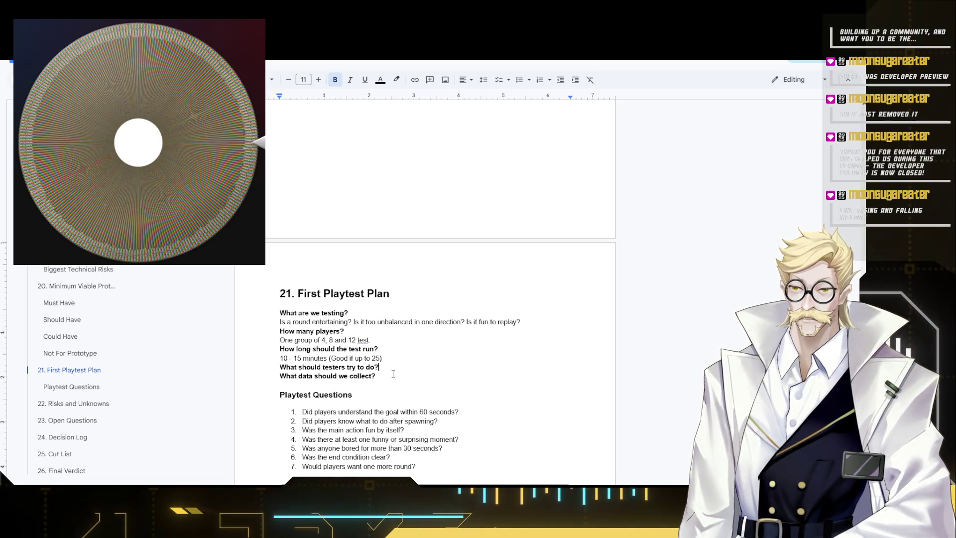
Add a non-bold answer: play once, point out pain points, then try to break the game.
{"action": "key", "text": "Return"}
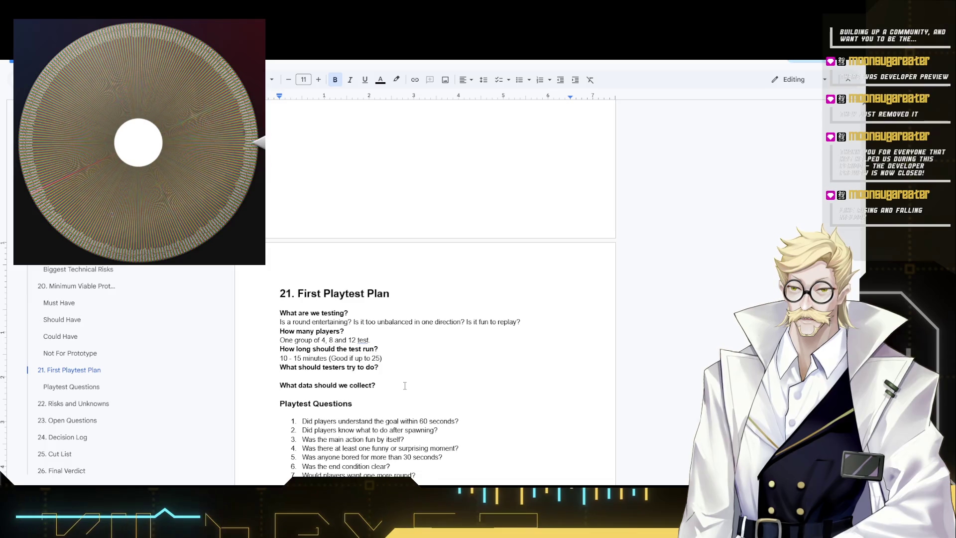
{"action": "type", "text": "Pl"}
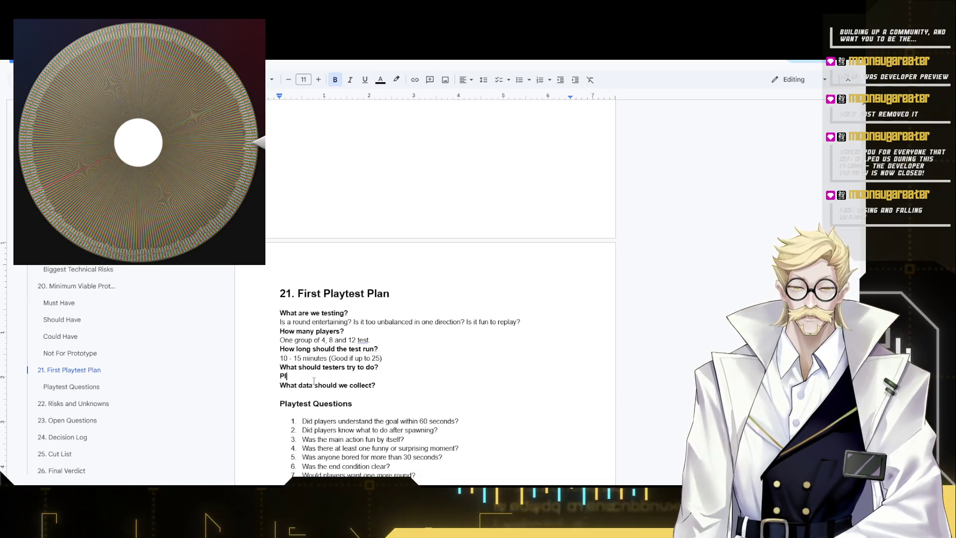
{"action": "type", "text": "ay the game as i"}
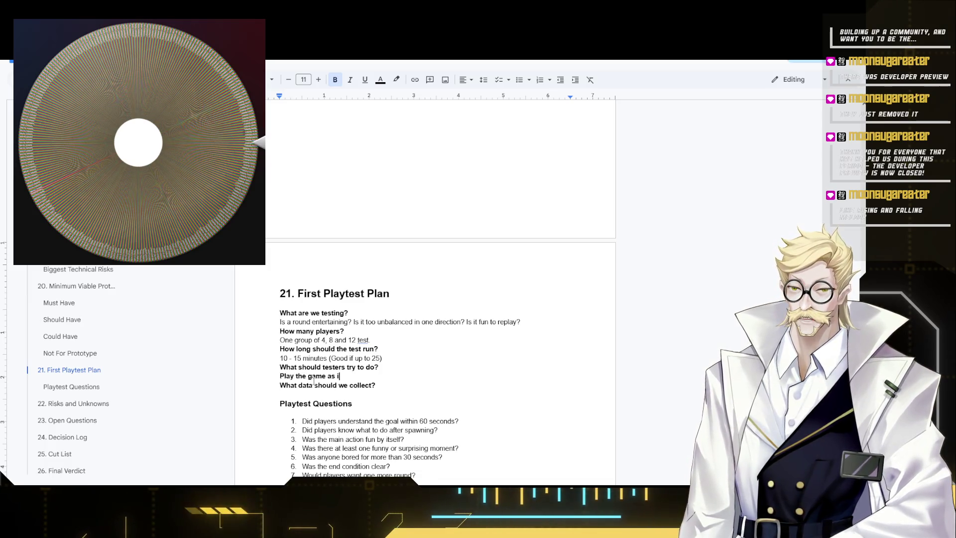
{"action": "type", "text": "ntended and"}
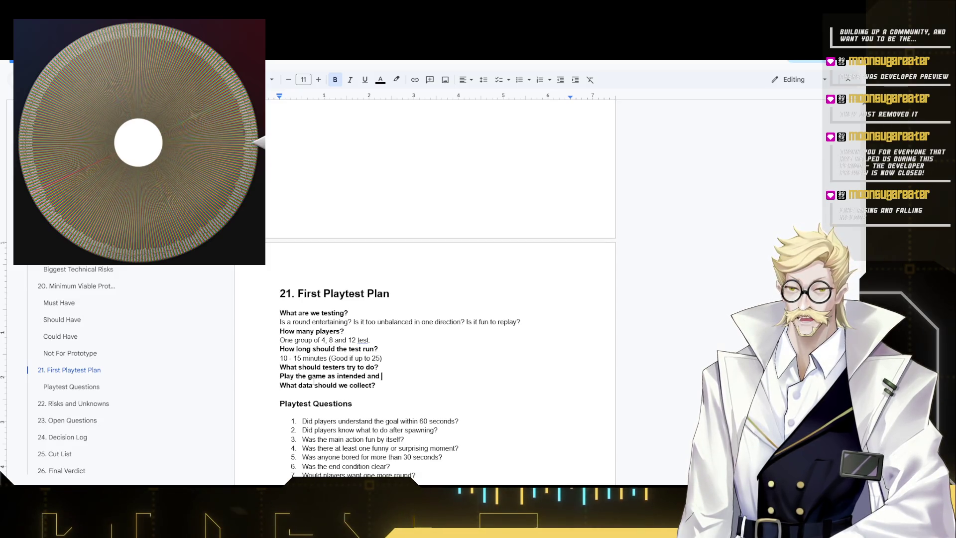
{"action": "type", "text": " P"}
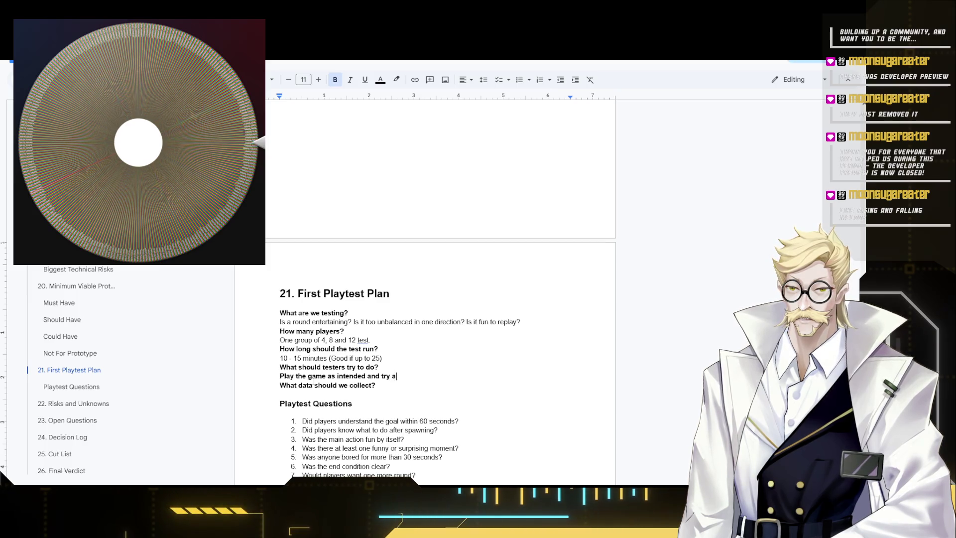
{"action": "type", "text": "break the game"}
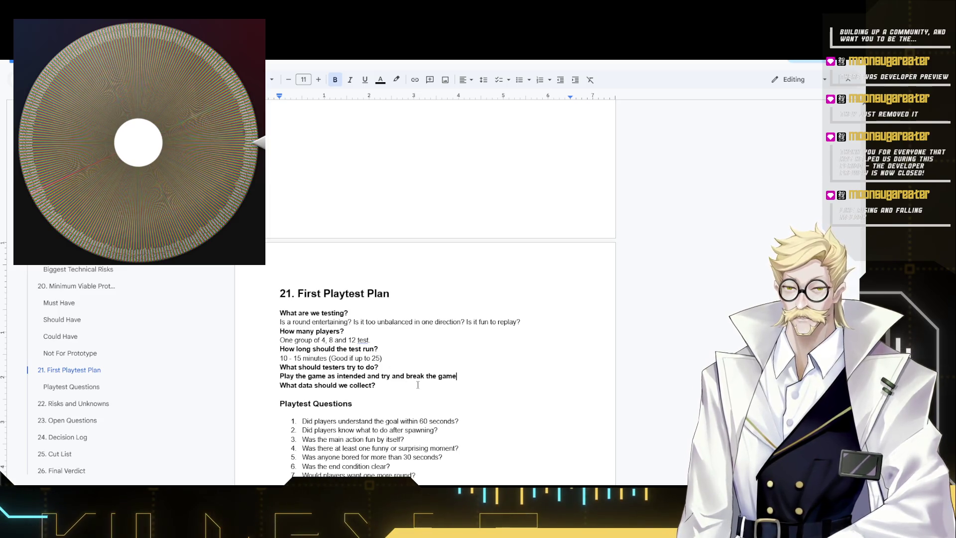
{"action": "left_click_drag", "start_coordinate": [474, 375], "coordinate": [279, 376]}
{"action": "key", "text": "ctrl+b"}
{"action": "left_click", "coordinate": [367, 376]}
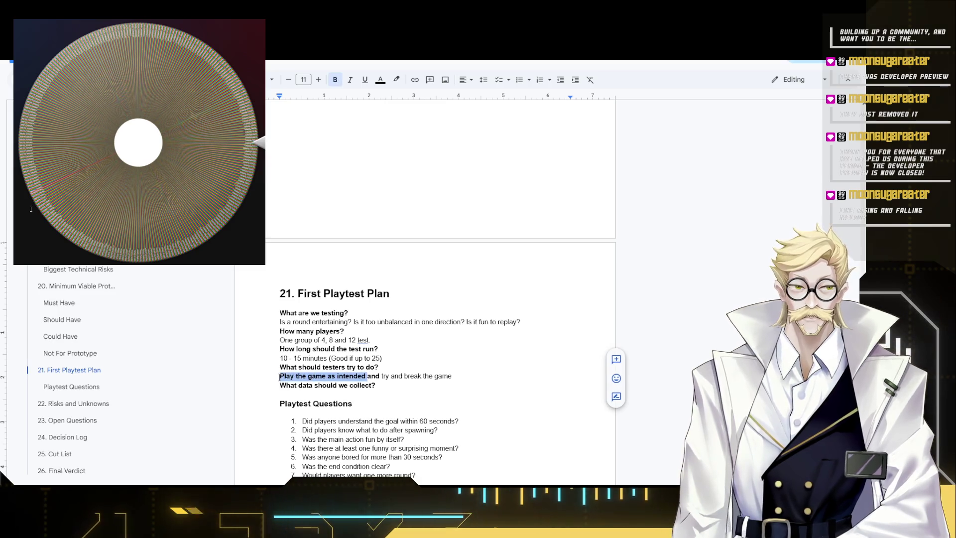
{"action": "key", "text": "ctrl+b"}
Remove the redundant 'and', fix the 'point' typo and end the answer with a period.
{"action": "double_click", "coordinate": [369, 376]}
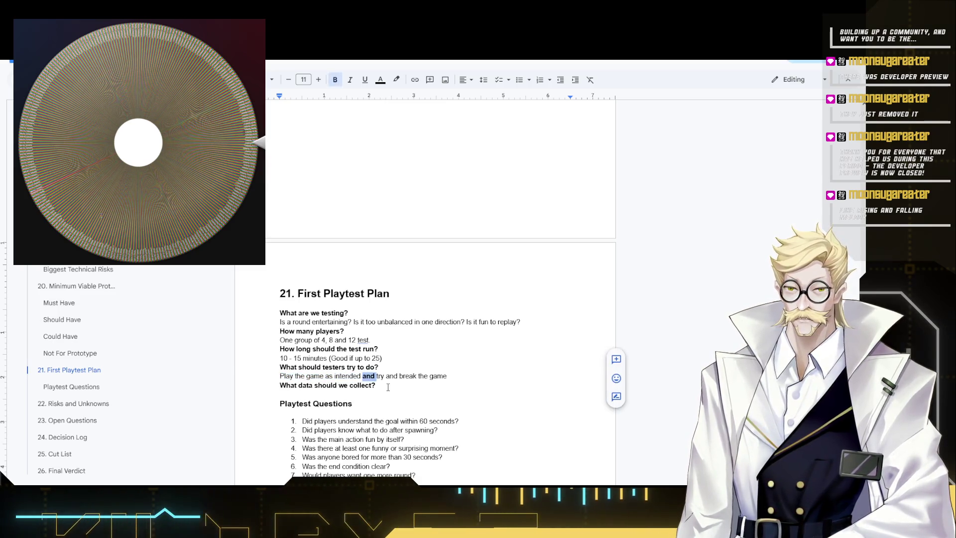
{"action": "key", "text": "BackSpace"}
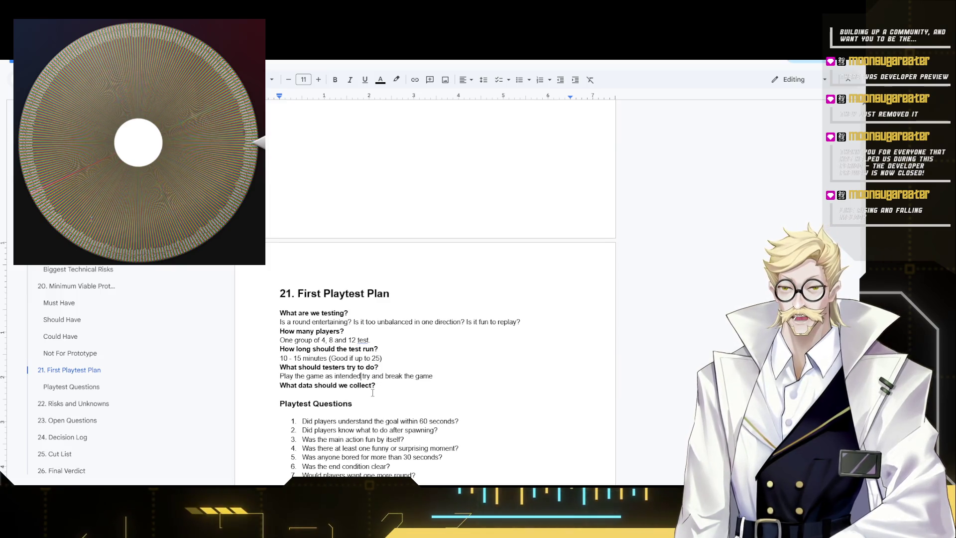
{"action": "type", "text": "ce and "}
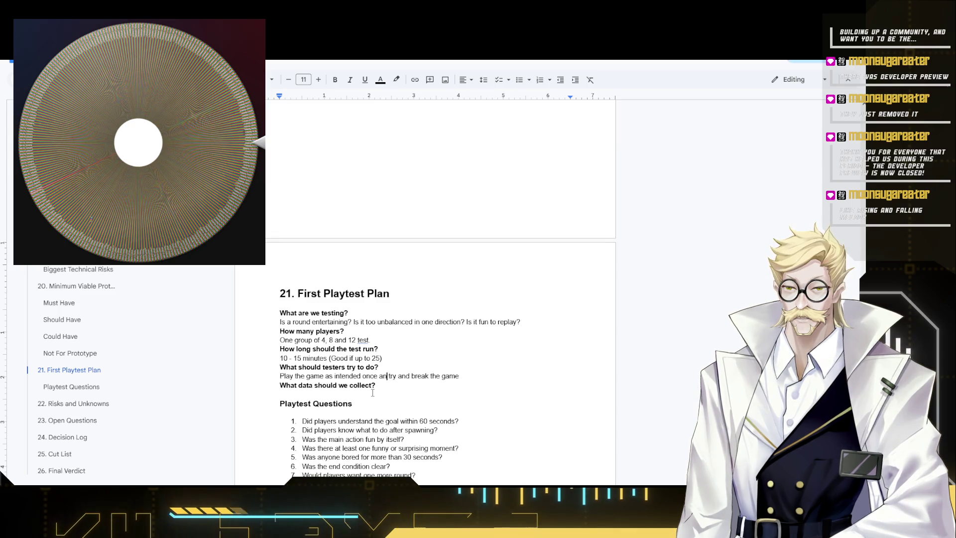
{"action": "type", "text": "p"}
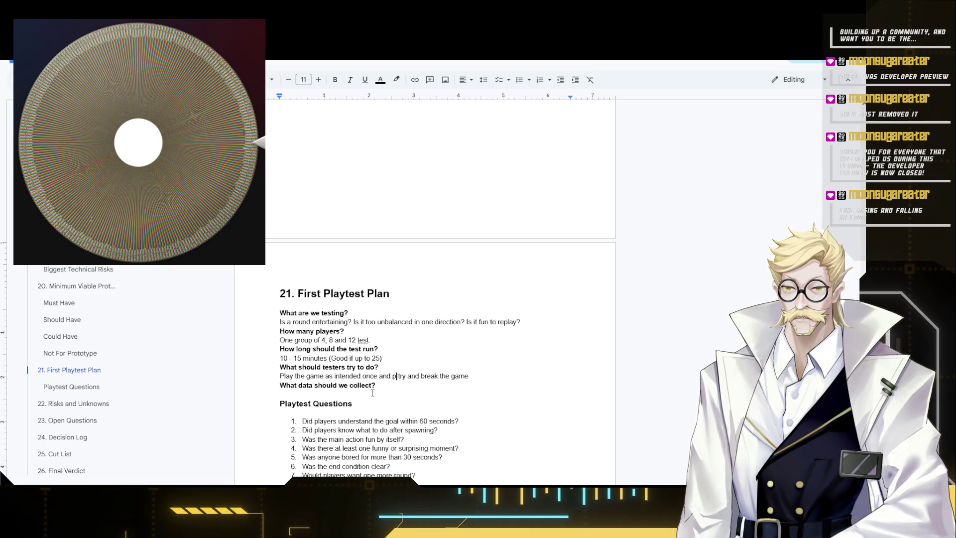
{"action": "type", "text": "oint out pain"}
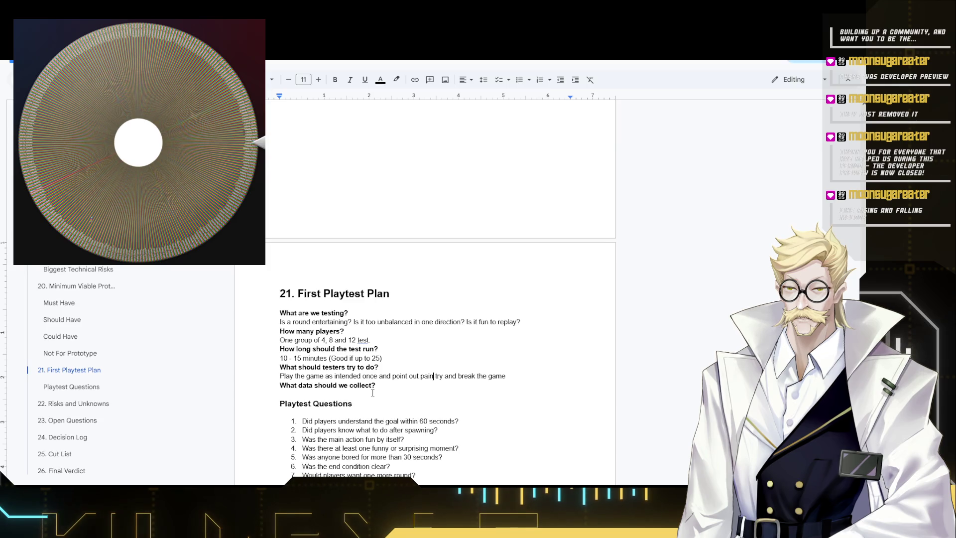
{"action": "key", "text": "BackSpace"}
{"action": "key", "text": "BackSpace"}
{"action": "key", "text": "BackSpace"}
{"action": "type", "text": "nts "}
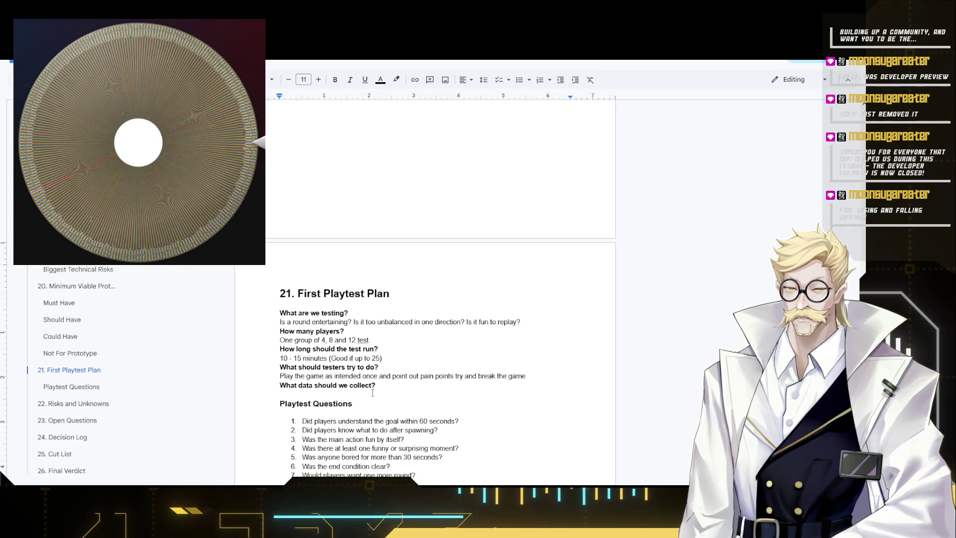
{"action": "type", "text": ", secon"}
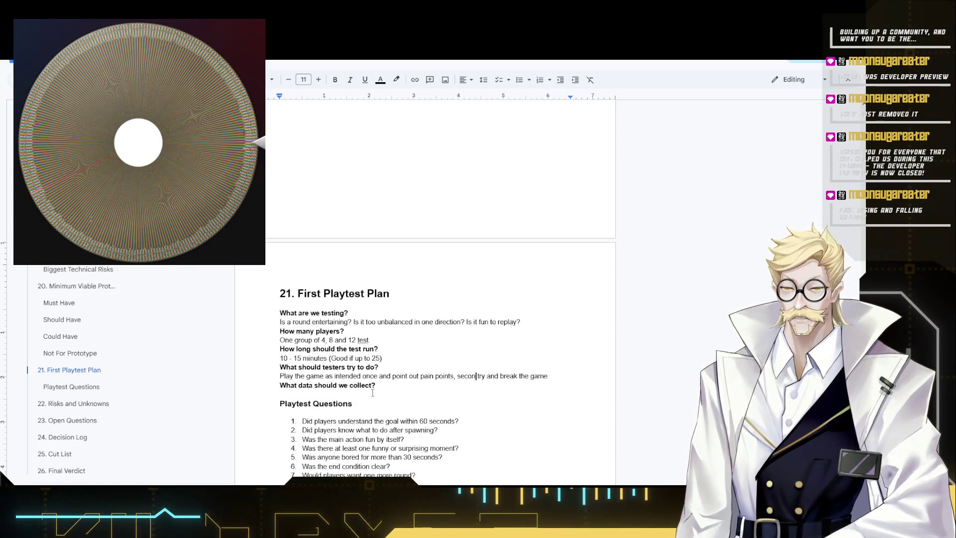
{"action": "type", "text": "d ly"}
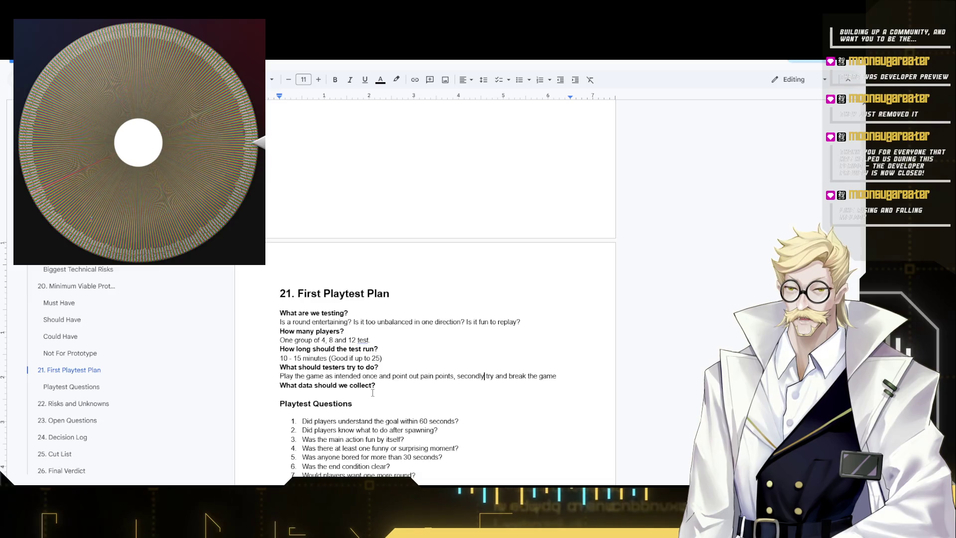
{"action": "left_click", "coordinate": [563, 371]}
{"action": "type", "text": "."}
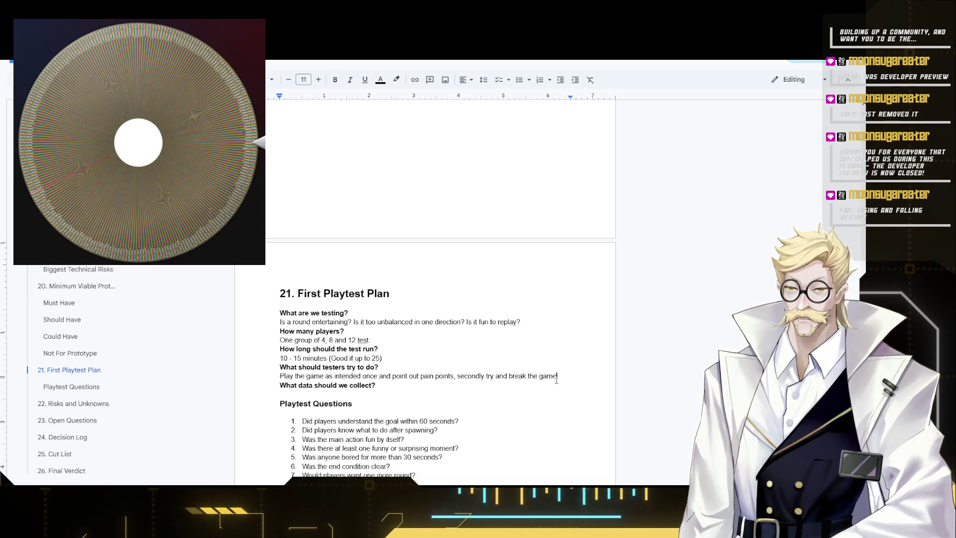
{"action": "left_click", "coordinate": [375, 385]}
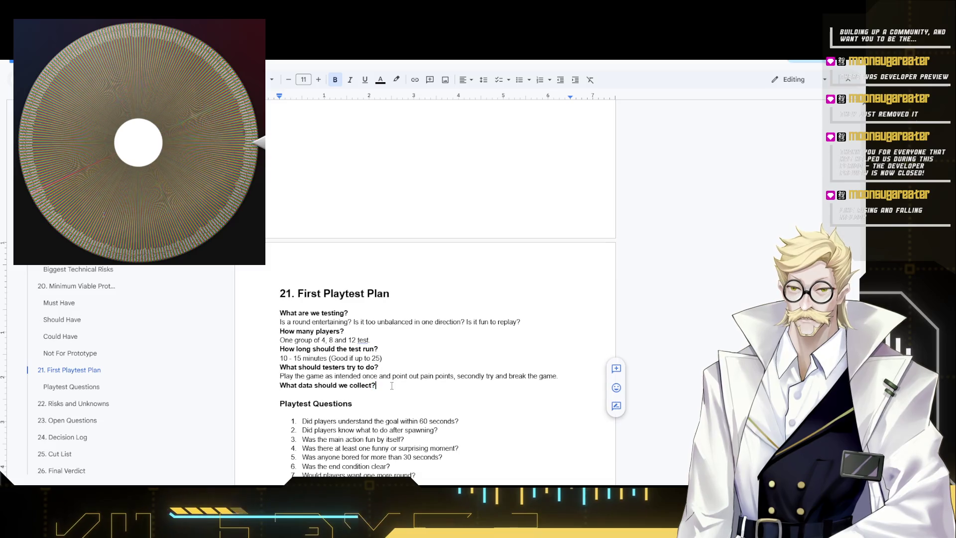
Add the answer line 'What felt fun? What was unneccesary' and remove the stray ', what was'.
{"action": "key", "text": "Return"}
{"action": "type", "text": "W"}
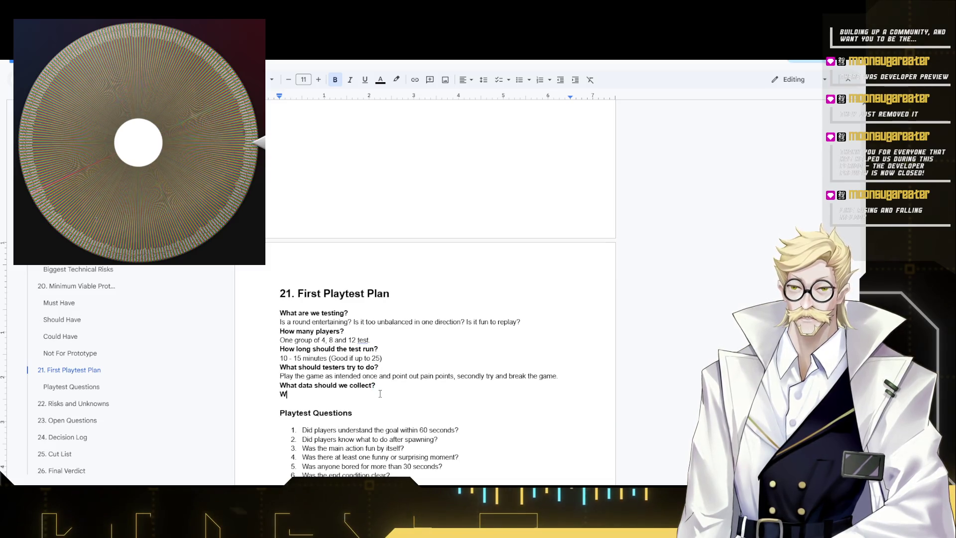
{"action": "type", "text": "hat w"}
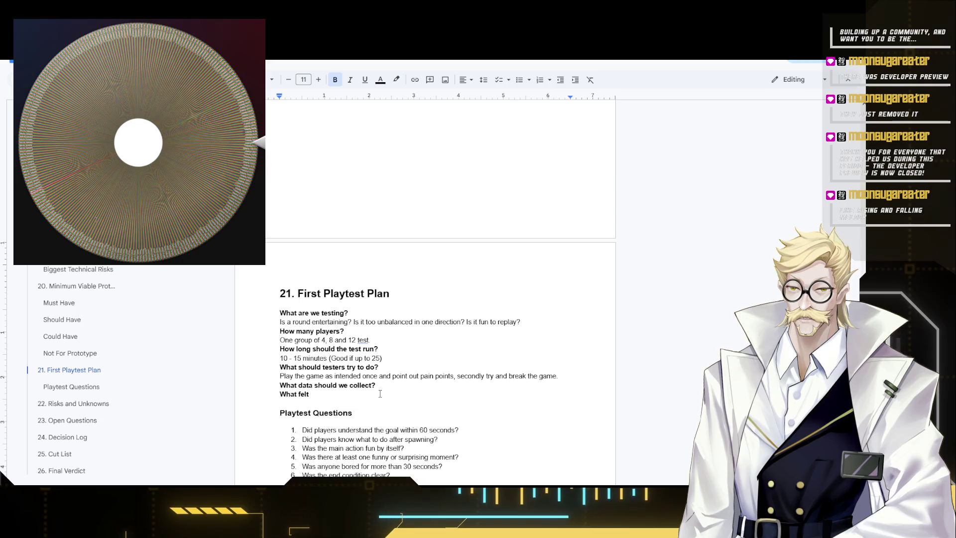
{"action": "type", "text": " fun, what w"}
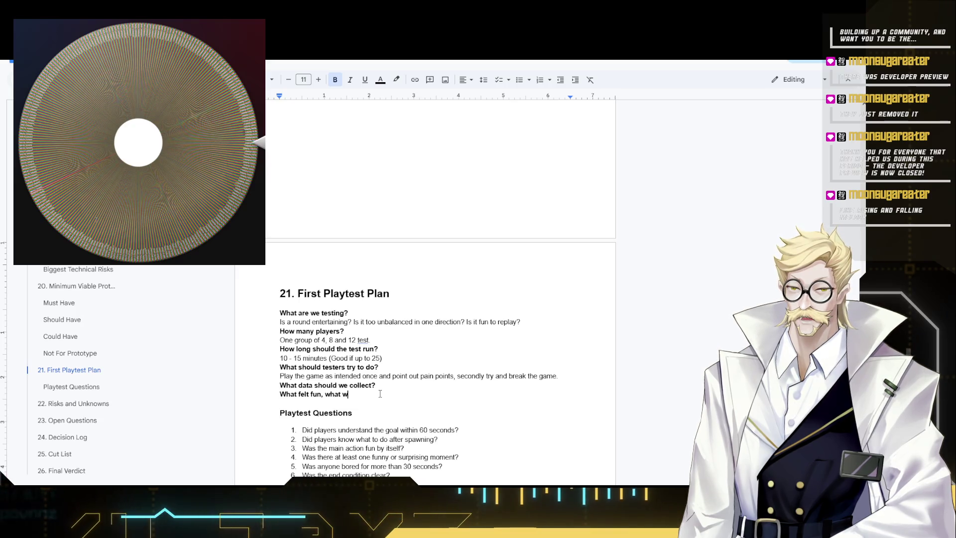
{"action": "type", "text": "as"}
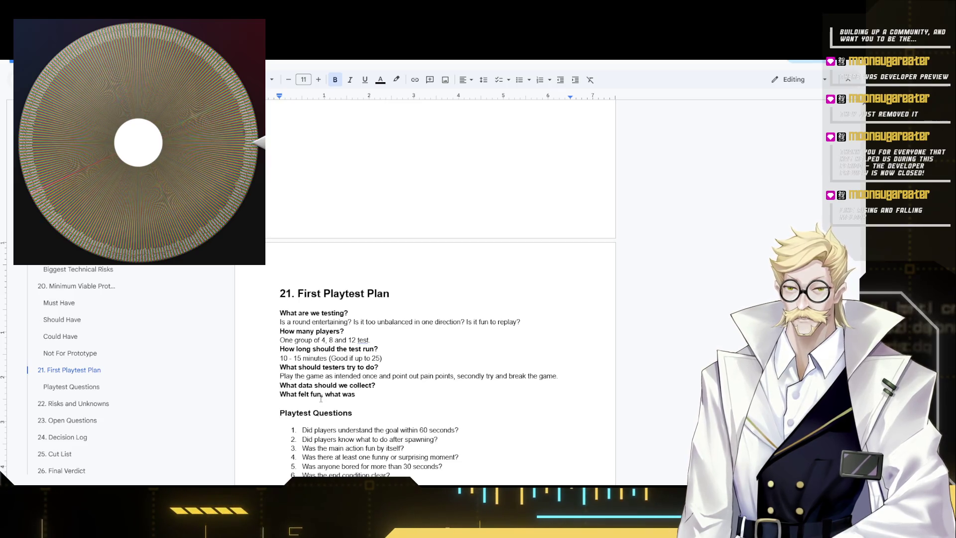
{"action": "type", "text": "?"}
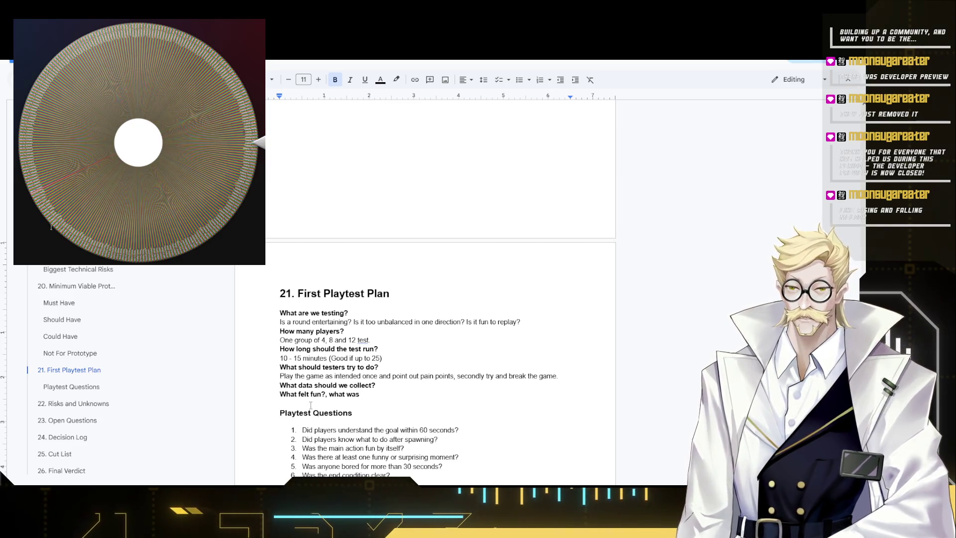
{"action": "key", "text": "End"}
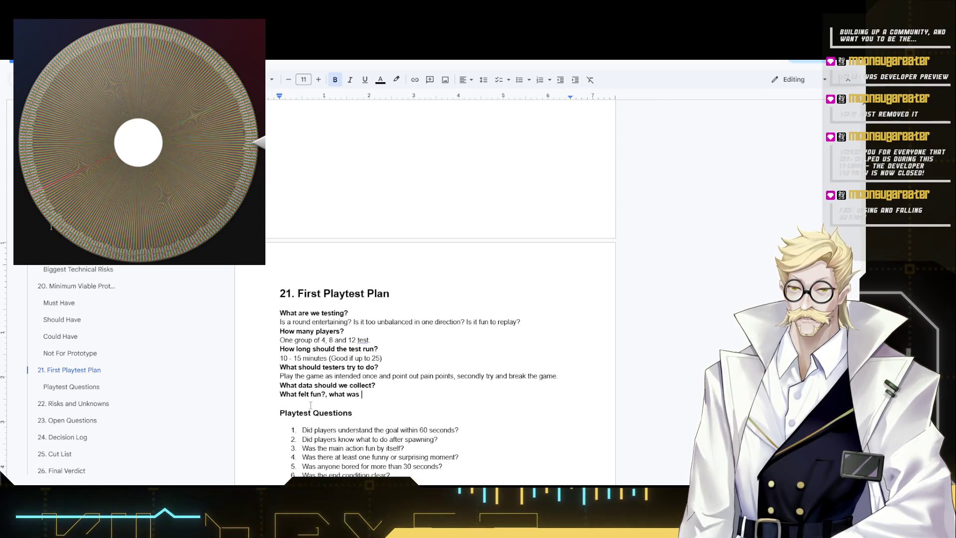
{"action": "left_click_drag", "start_coordinate": [327, 394], "coordinate": [362, 394]}
{"action": "key", "text": "BackSpace"}
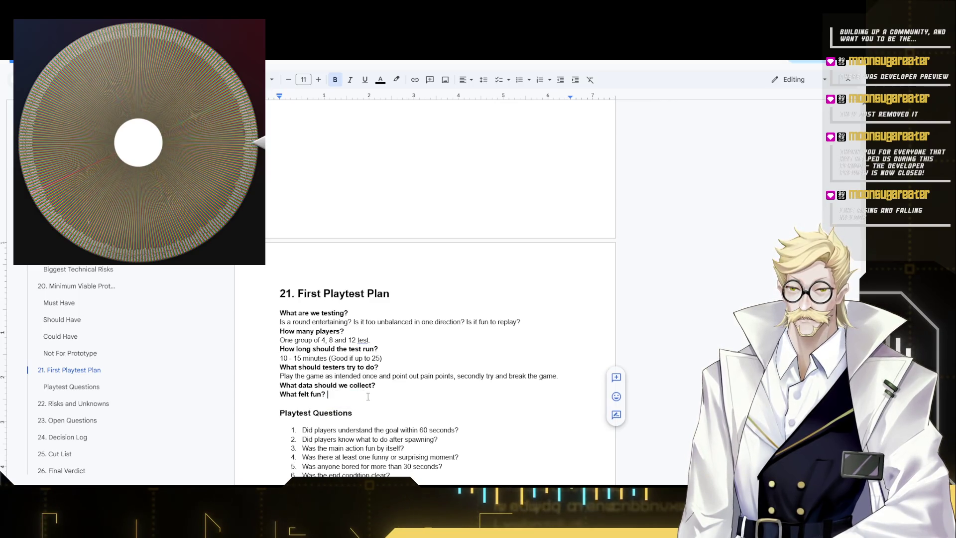
{"action": "type", "text": "What was"}
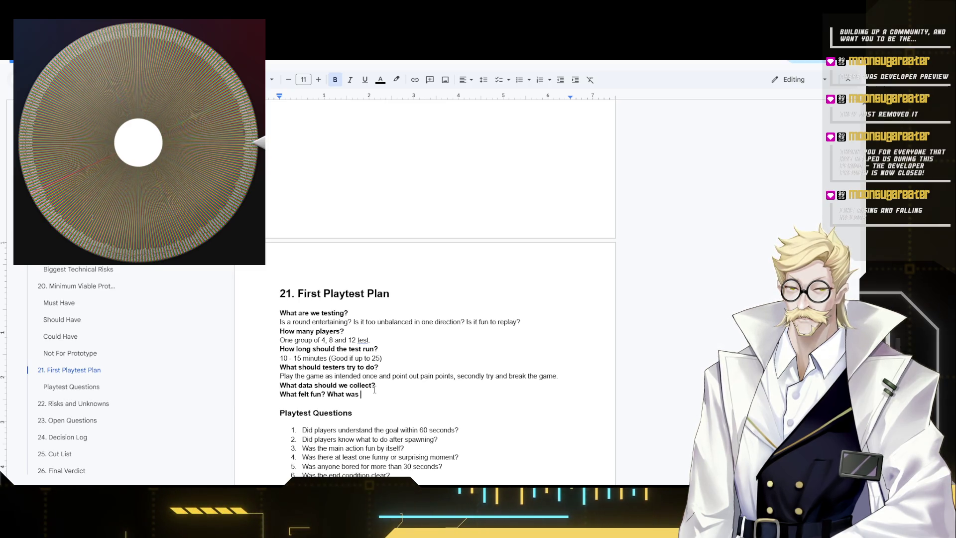
{"action": "type", "text": "bori"}
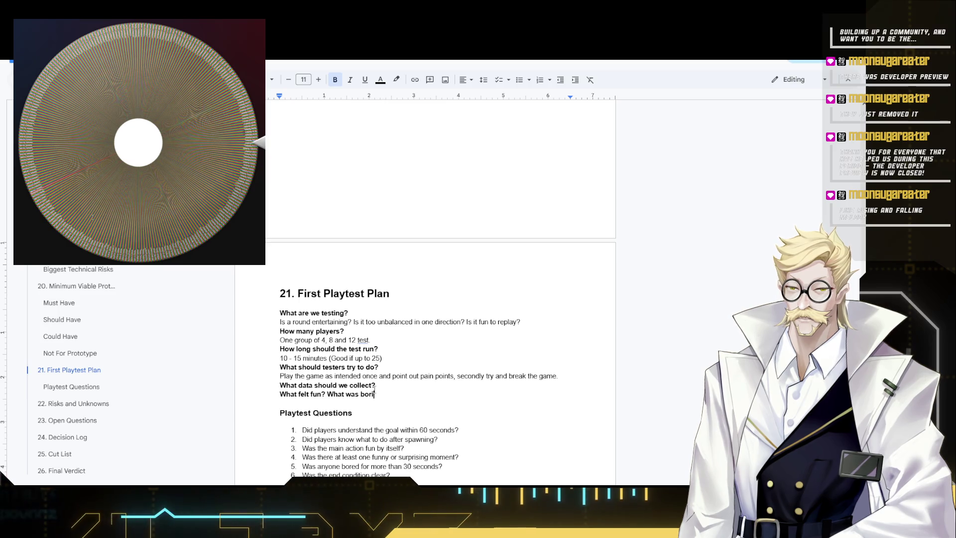
{"action": "type", "text": "ng"}
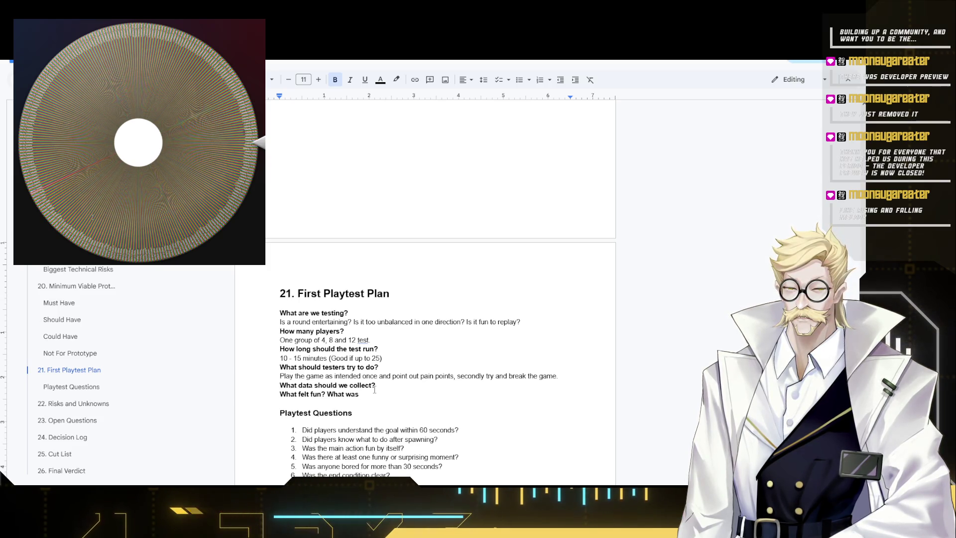
{"action": "type", "text": "unn"}
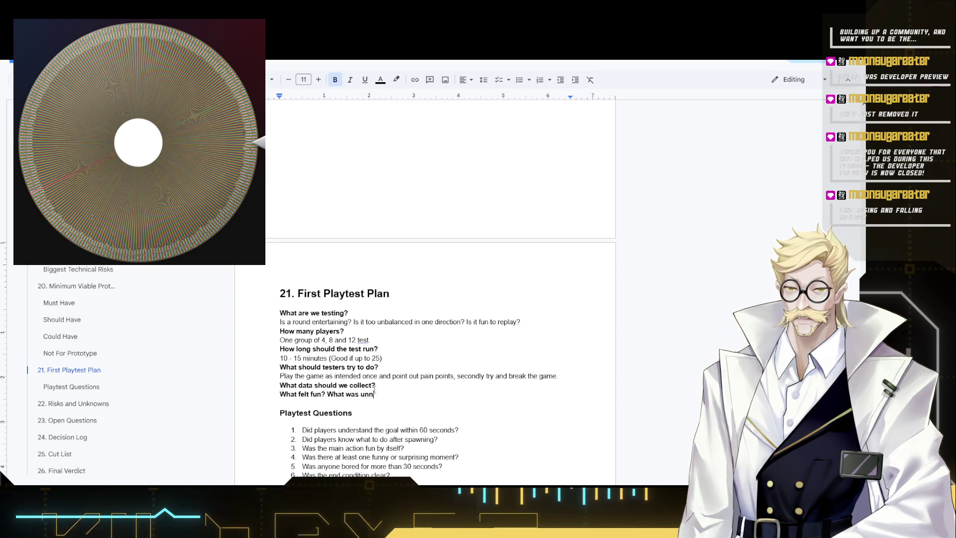
{"action": "type", "text": "eccesary"}
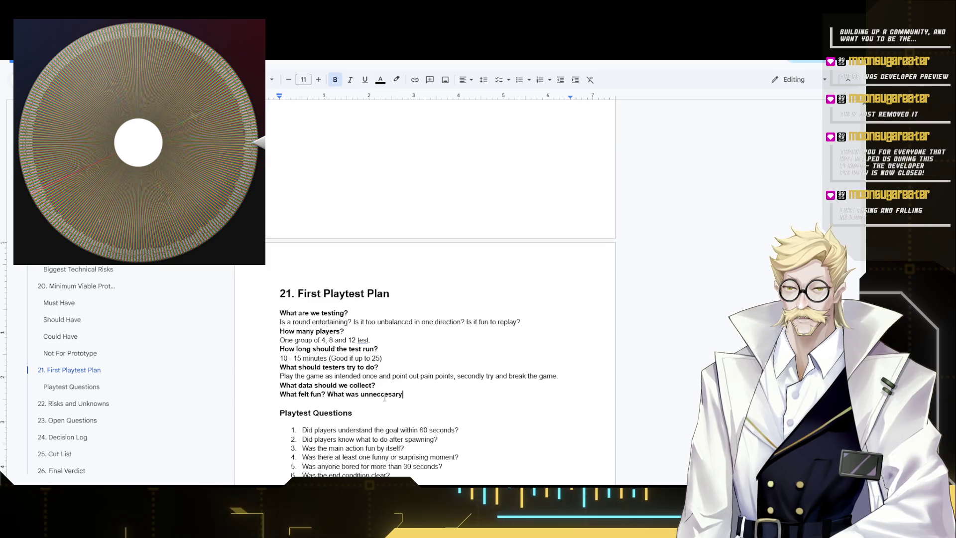
Accept the spell-check correction to 'unnecessary'.
{"action": "left_click", "coordinate": [385, 394]}
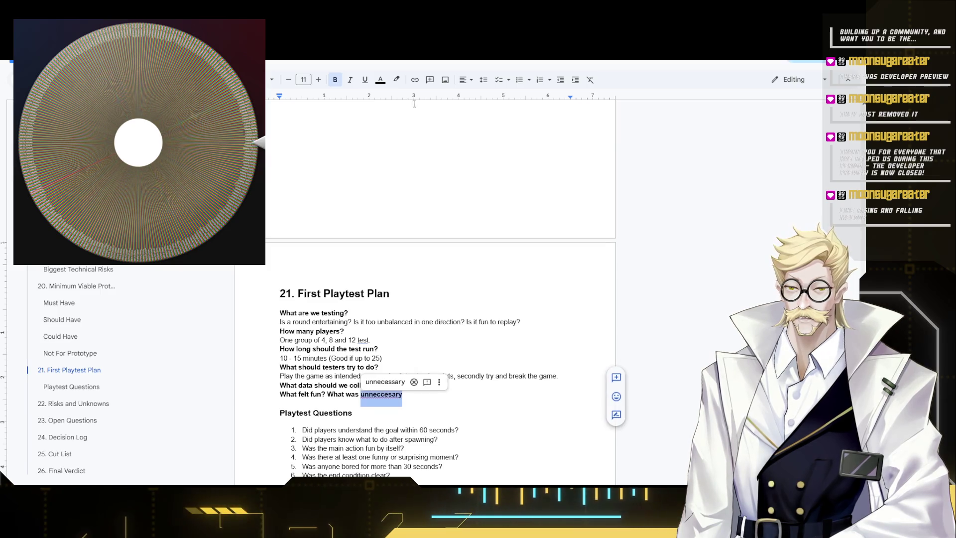
{"action": "left_click", "coordinate": [386, 382]}
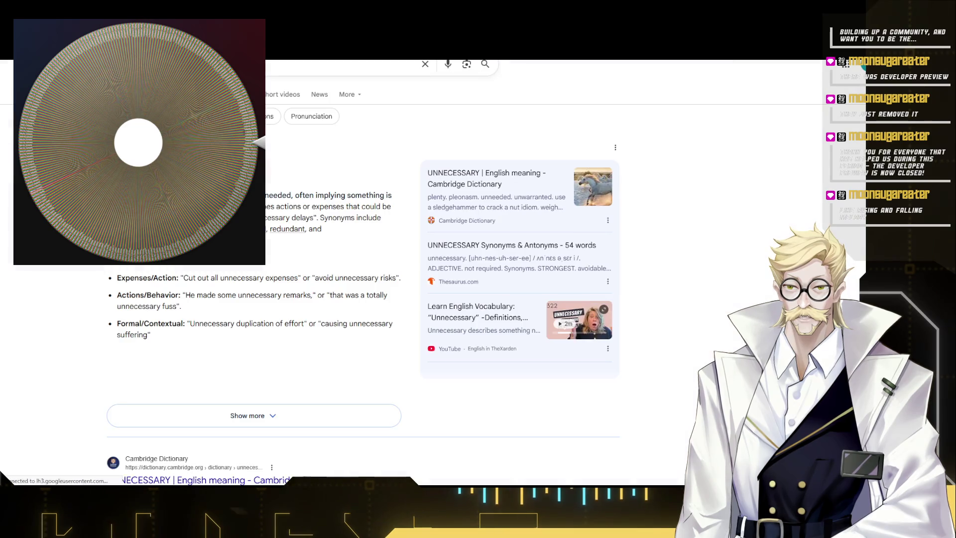
{"action": "key", "text": "Right"}
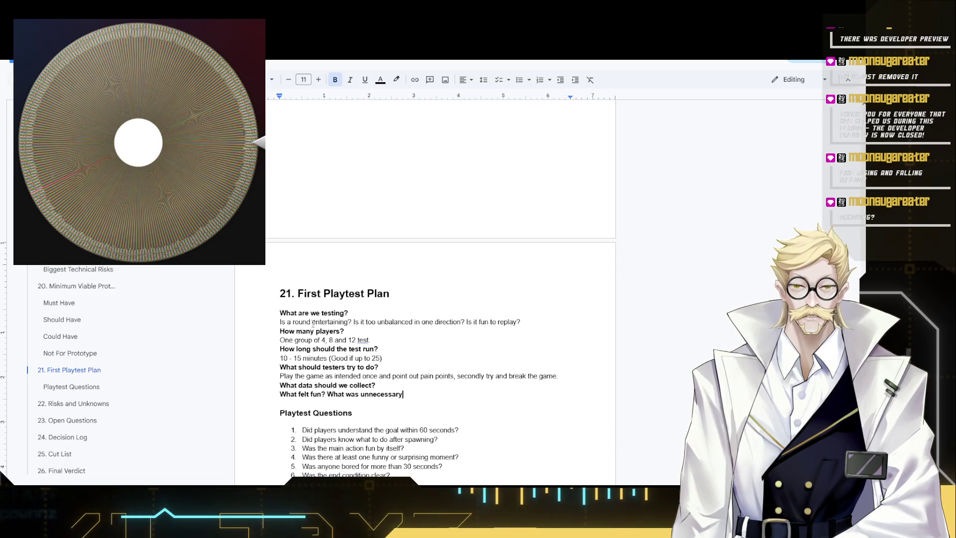
Make the data-collection answer line non-bold.
{"action": "left_click_drag", "start_coordinate": [421, 399], "coordinate": [284, 400]}
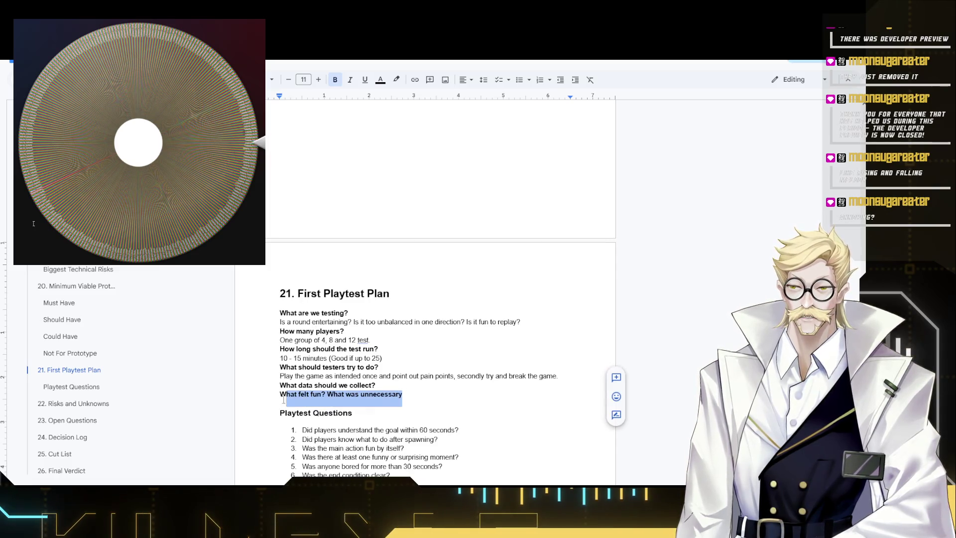
{"action": "key", "text": "ctrl+b"}
{"action": "left_click", "coordinate": [412, 397]}
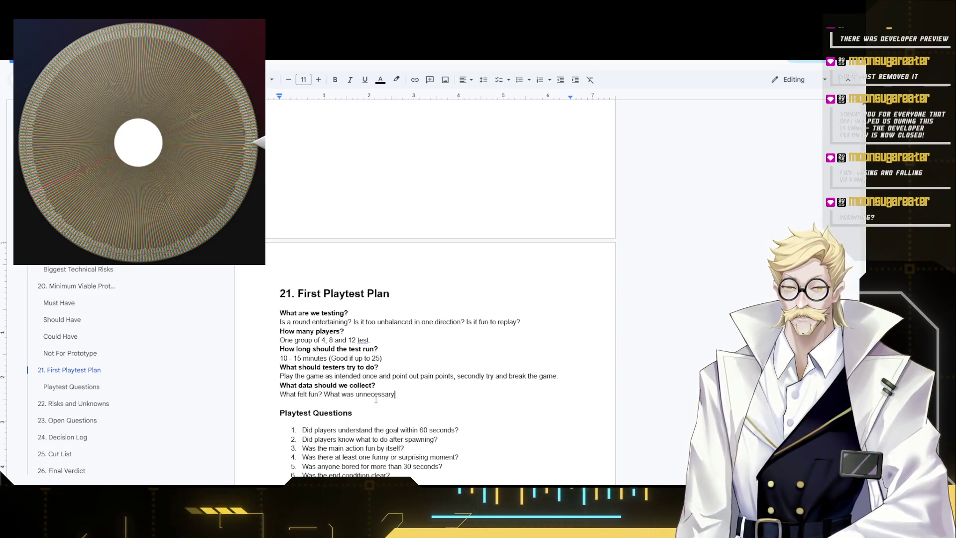
Replace 'was unnecessary' with 'could be improved upon for smooth gameplay?'.
{"action": "left_click_drag", "start_coordinate": [395, 393], "coordinate": [355, 394]}
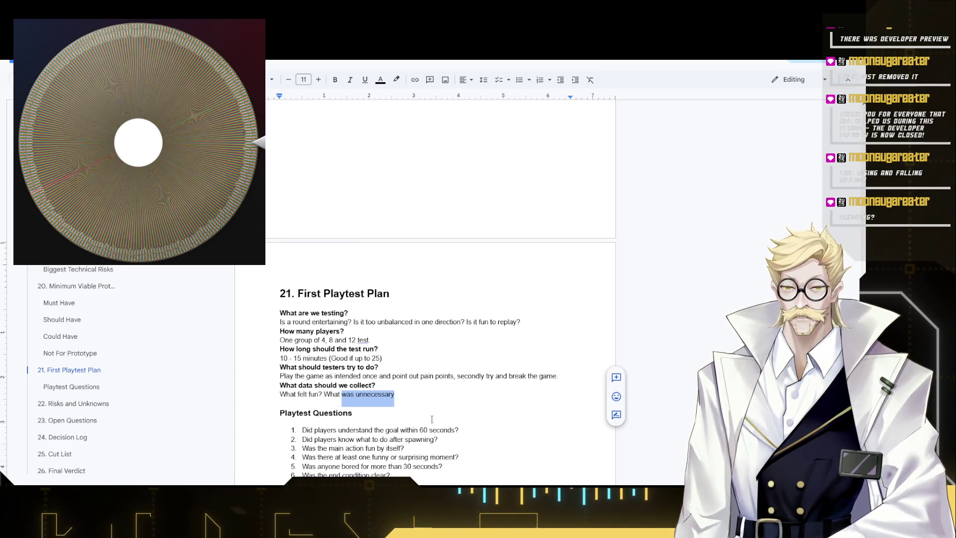
{"action": "type", "text": "could be i"}
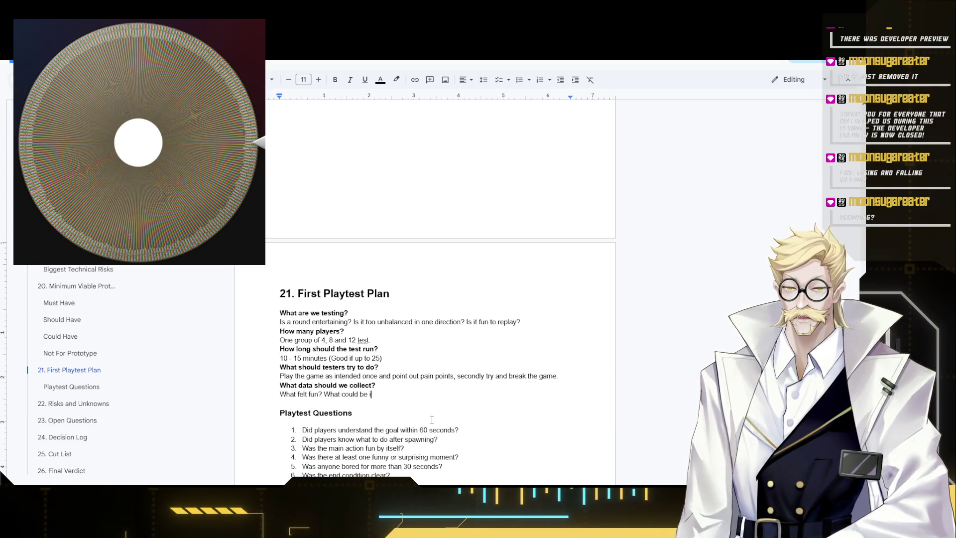
{"action": "type", "text": "mproved op"}
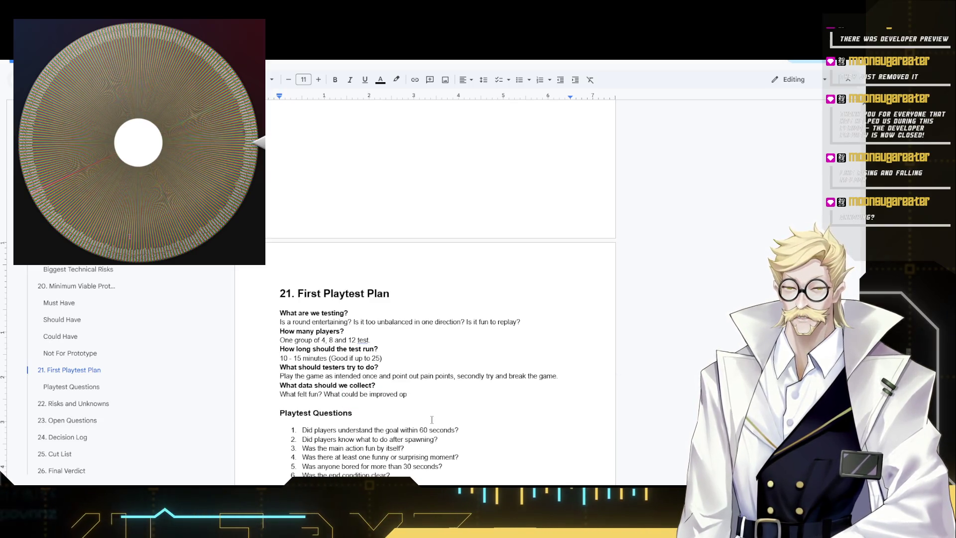
{"action": "key", "text": "BackSpace"}
{"action": "key", "text": "BackSpace"}
{"action": "type", "text": "up"}
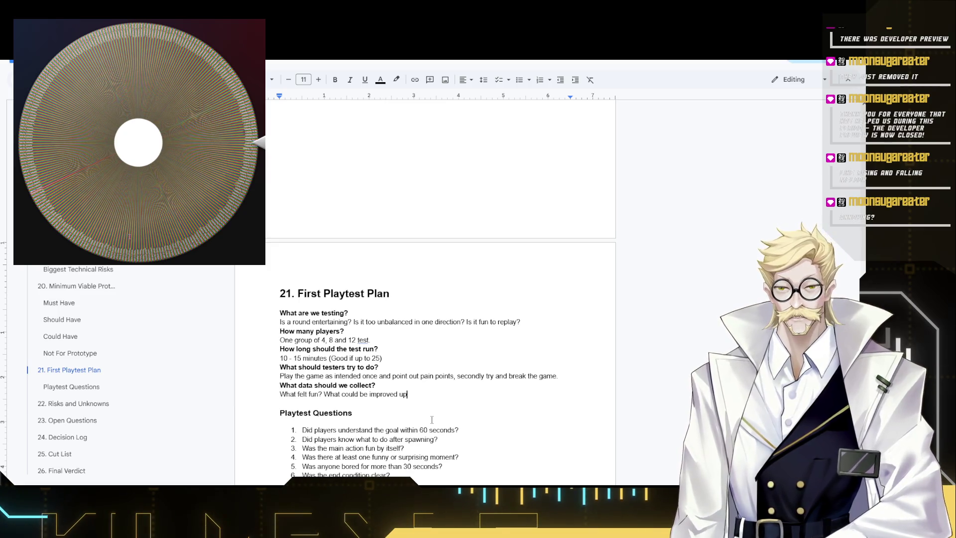
{"action": "type", "text": "on for"}
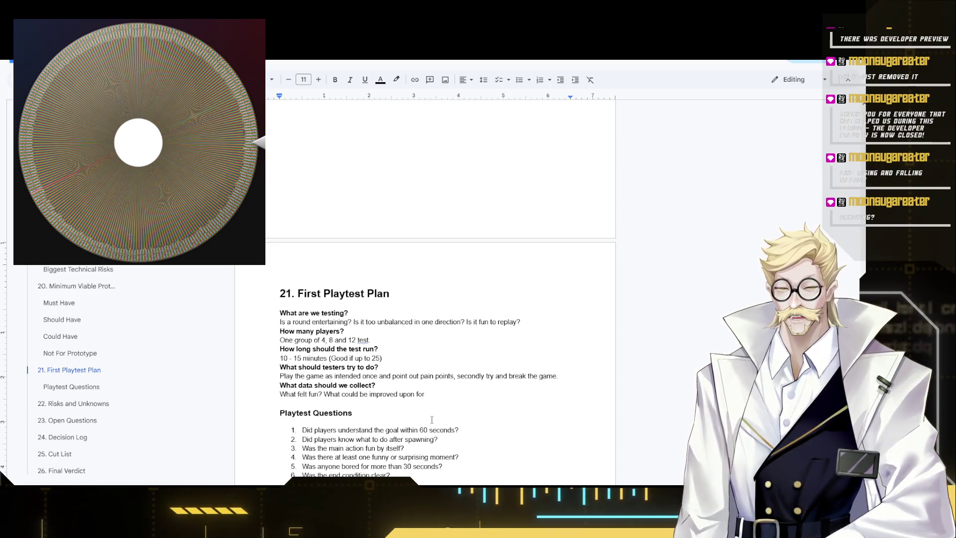
{"action": "type", "text": " smooth"}
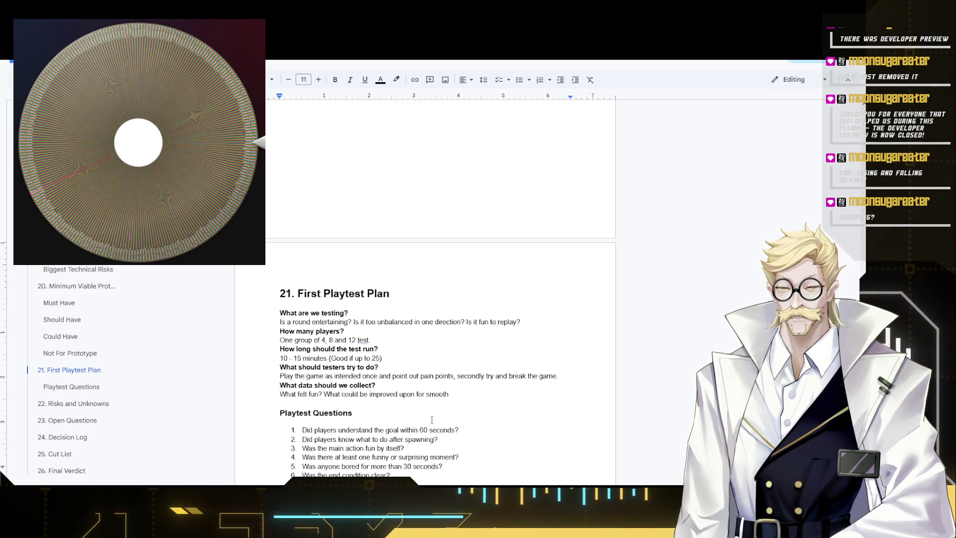
{"action": "type", "text": " gameplay?"}
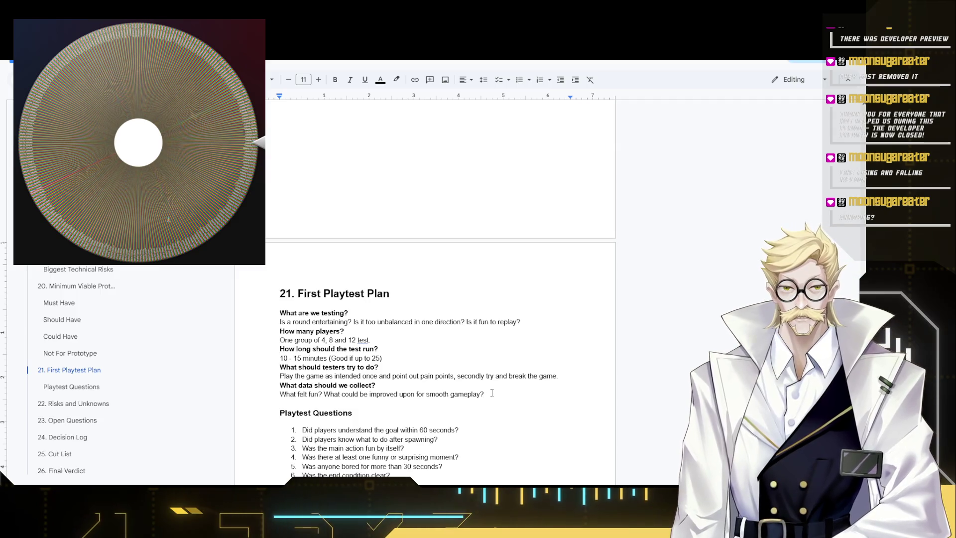
{"action": "left_click", "coordinate": [492, 395]}
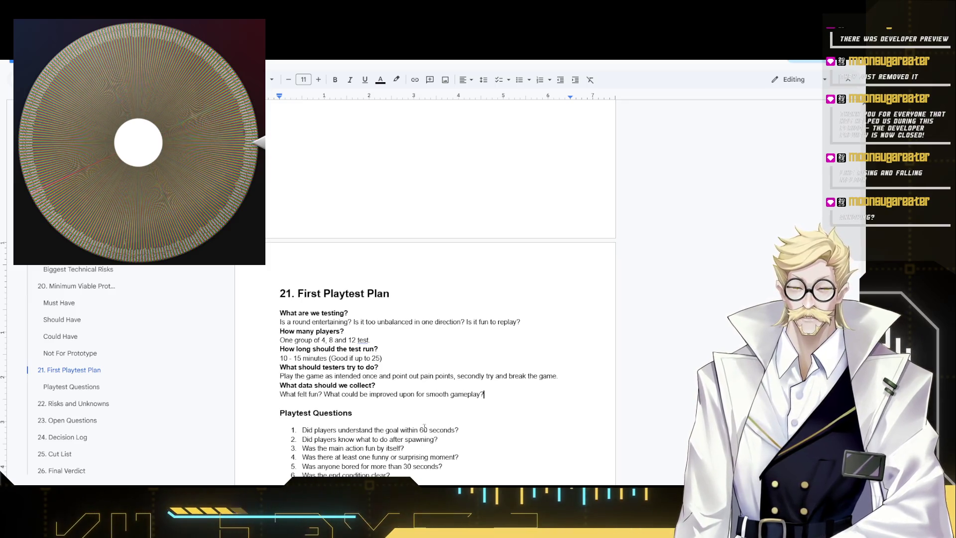
{"action": "scroll", "coordinate": [459, 416], "scroll_direction": "down", "scroll_amount": 2}
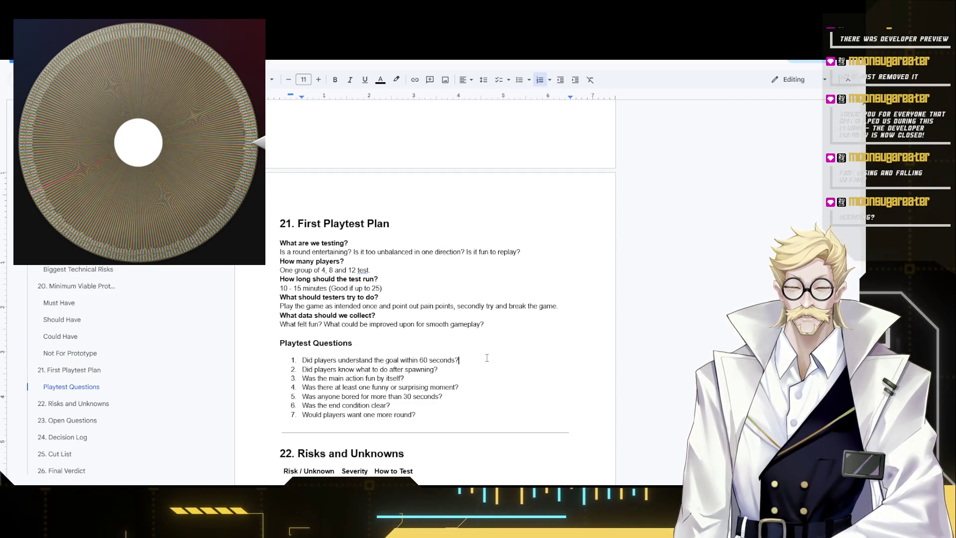
{"action": "scroll", "coordinate": [374, 362], "scroll_direction": "down", "scroll_amount": 1}
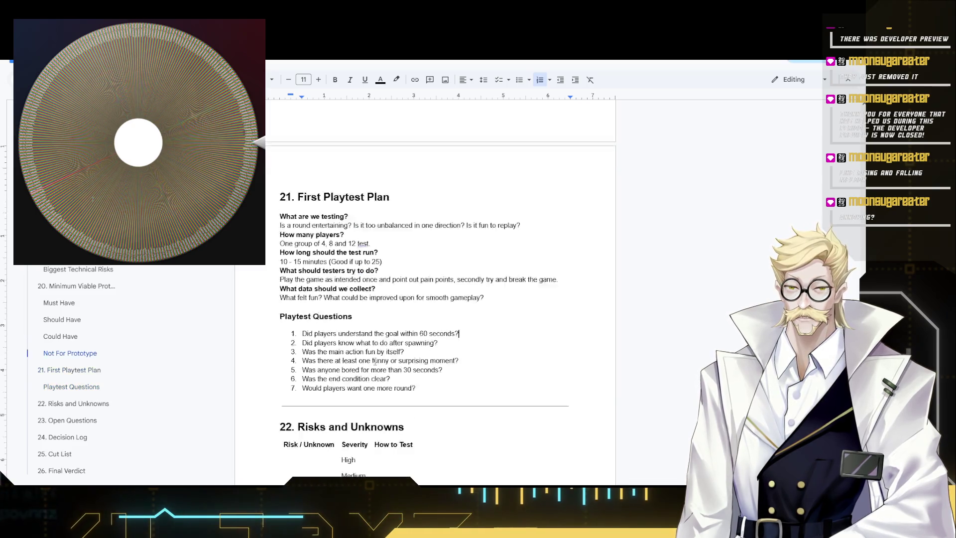
{"action": "scroll", "coordinate": [375, 361], "scroll_direction": "down", "scroll_amount": 1}
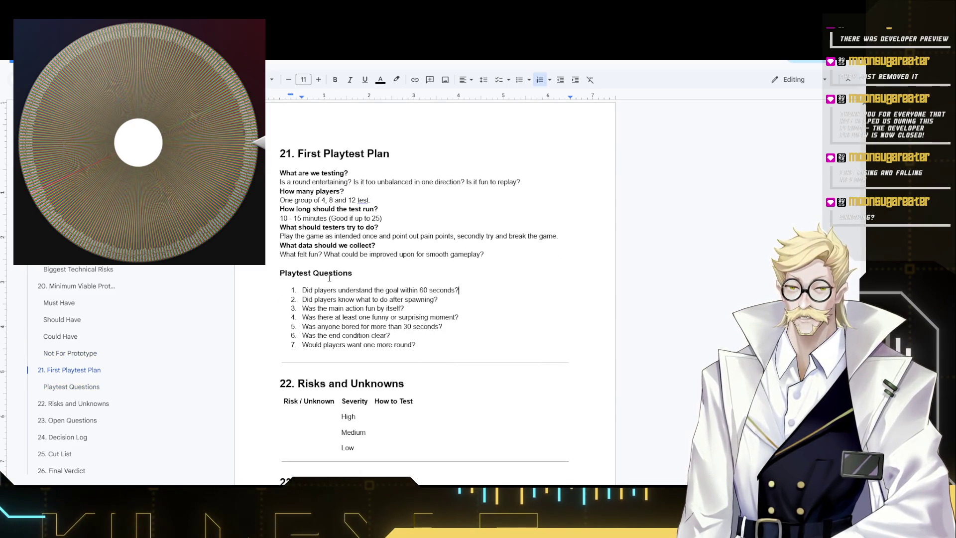
{"action": "left_click_drag", "start_coordinate": [449, 347], "coordinate": [302, 290]}
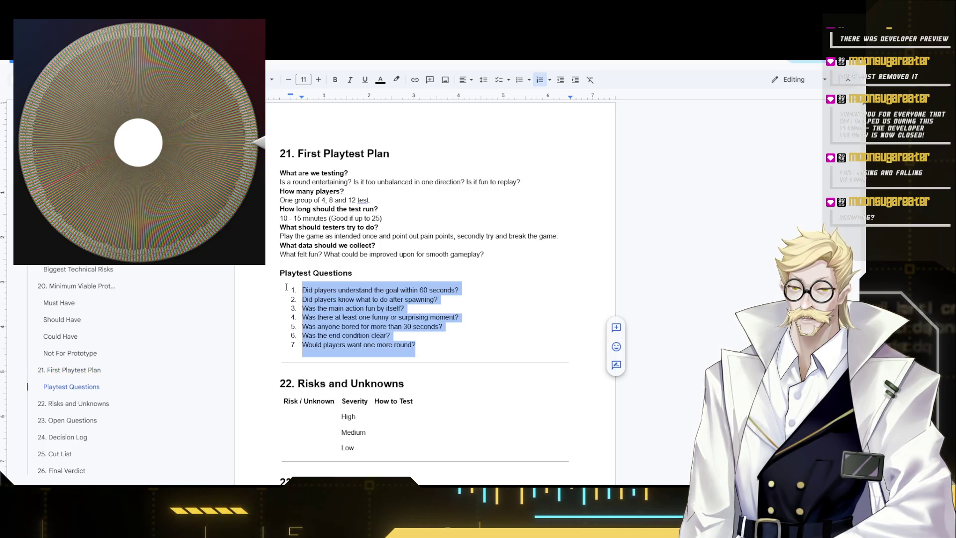
{"action": "left_click", "coordinate": [332, 290]}
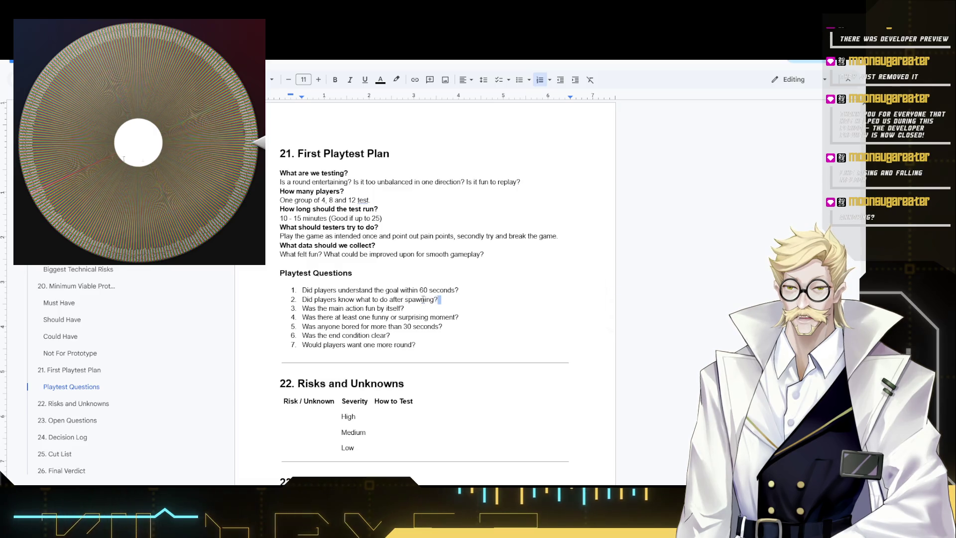
{"action": "left_click_drag", "start_coordinate": [440, 300], "coordinate": [280, 302]}
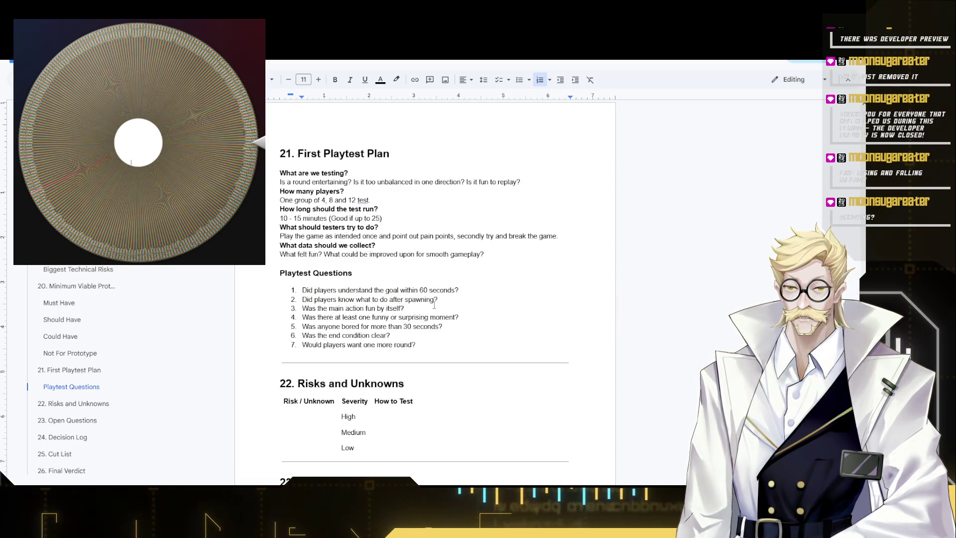
{"action": "left_click_drag", "start_coordinate": [404, 308], "coordinate": [319, 308]}
{"action": "left_click", "coordinate": [473, 316]}
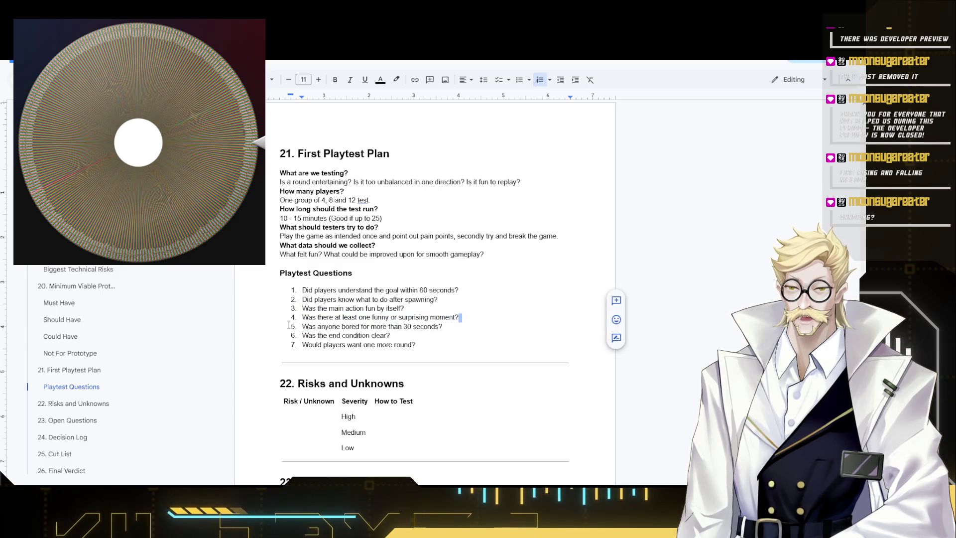
{"action": "key", "text": "shift+Home"}
{"action": "left_click_drag", "start_coordinate": [459, 329], "coordinate": [279, 329]}
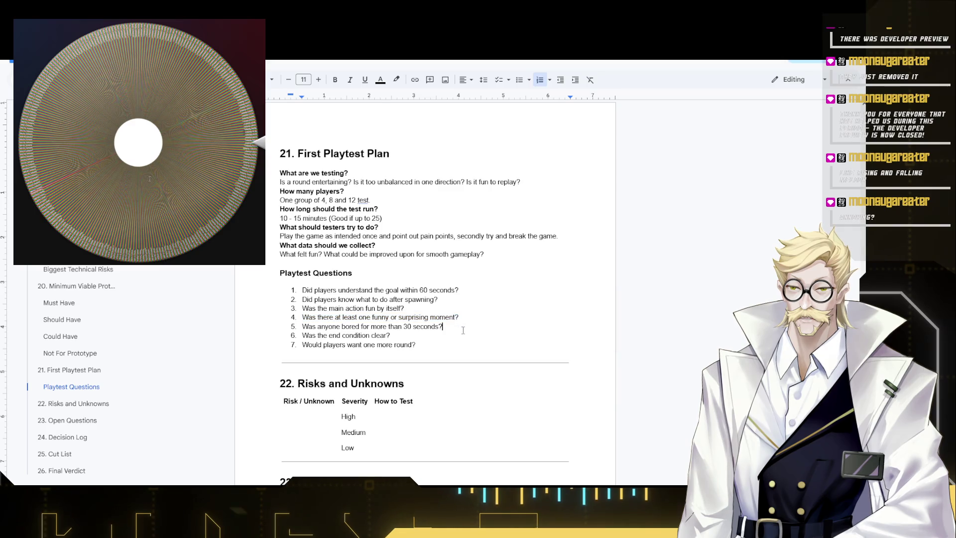
{"action": "left_click", "coordinate": [418, 336]}
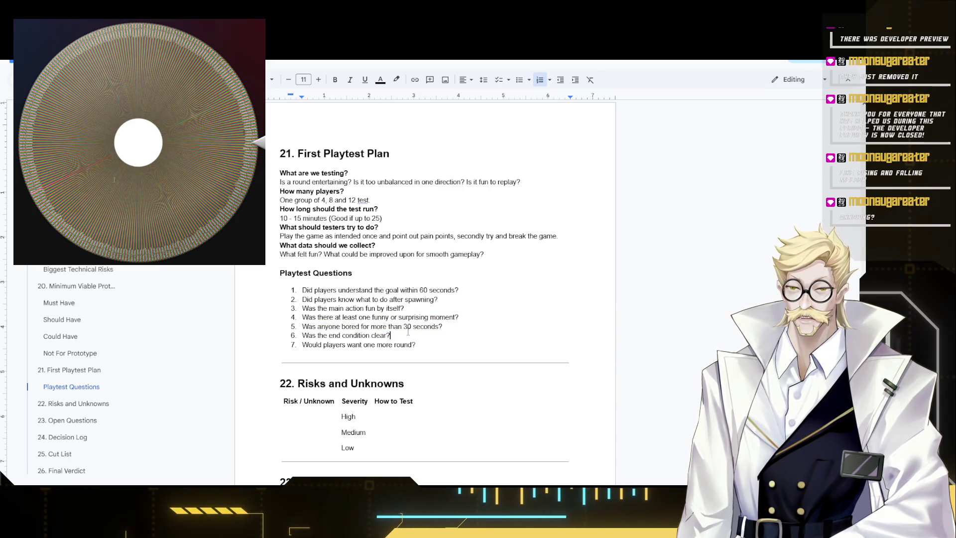
{"action": "key", "text": "shift+Home"}
{"action": "left_click", "coordinate": [451, 347]}
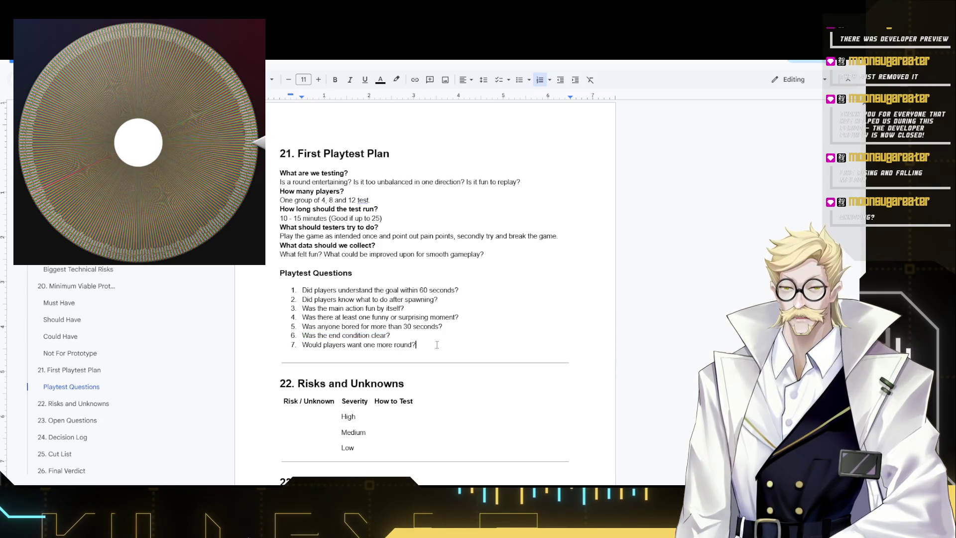
{"action": "left_click_drag", "start_coordinate": [437, 344], "coordinate": [263, 346]}
{"action": "scroll", "coordinate": [520, 339], "scroll_direction": "down", "scroll_amount": 1}
{"action": "scroll", "coordinate": [413, 327], "scroll_direction": "down", "scroll_amount": 2}
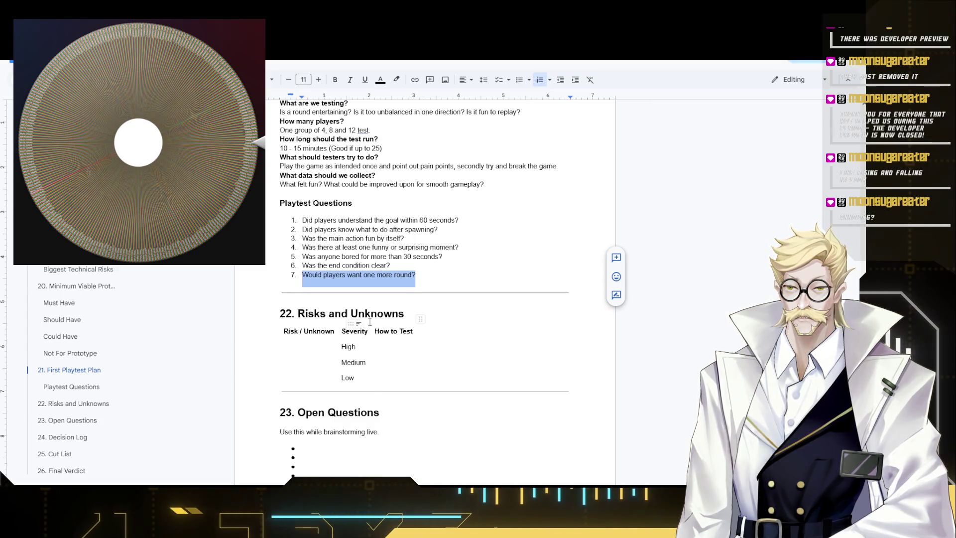
{"action": "scroll", "coordinate": [398, 307], "scroll_direction": "down", "scroll_amount": 1}
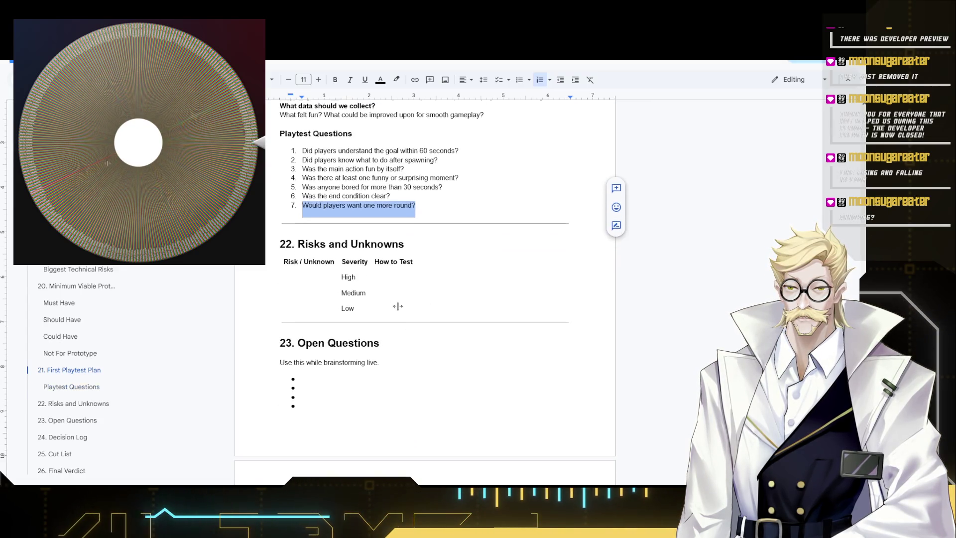
{"action": "left_click", "coordinate": [309, 281]}
{"action": "scroll", "coordinate": [308, 283], "scroll_direction": "up", "scroll_amount": 4}
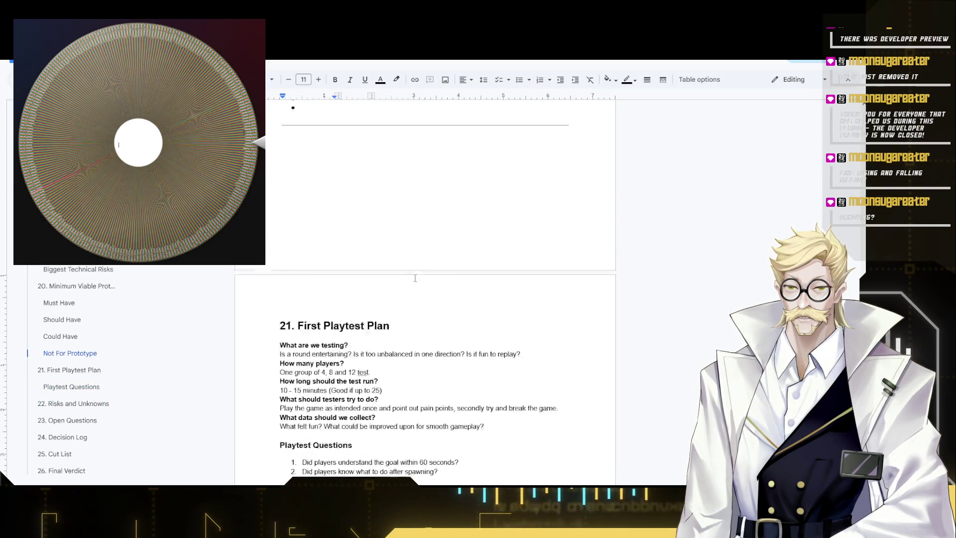
{"action": "scroll", "coordinate": [359, 282], "scroll_direction": "up", "scroll_amount": 3}
{"action": "scroll", "coordinate": [366, 285], "scroll_direction": "up", "scroll_amount": 1}
{"action": "scroll", "coordinate": [358, 285], "scroll_direction": "down", "scroll_amount": 1}
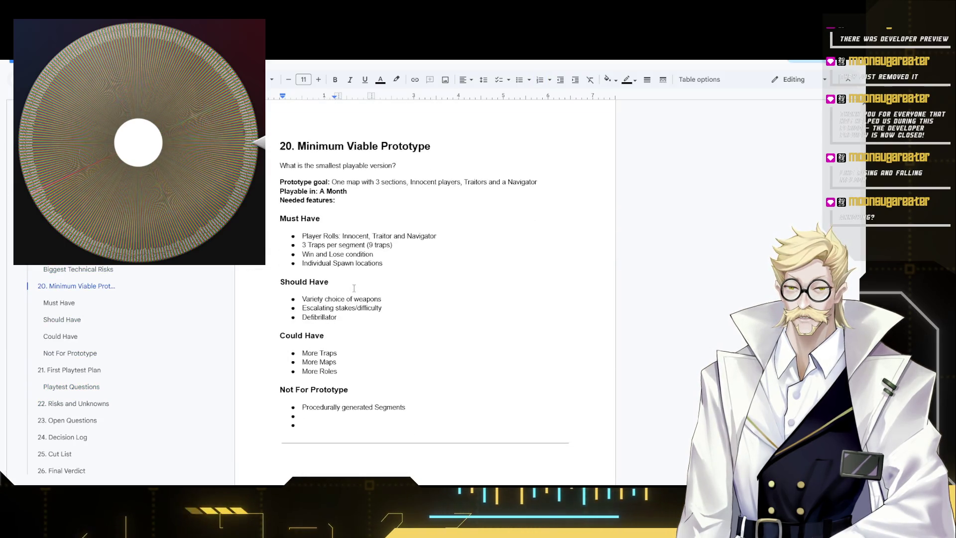
{"action": "scroll", "coordinate": [352, 286], "scroll_direction": "up", "scroll_amount": 5}
{"action": "scroll", "coordinate": [345, 287], "scroll_direction": "up", "scroll_amount": 3}
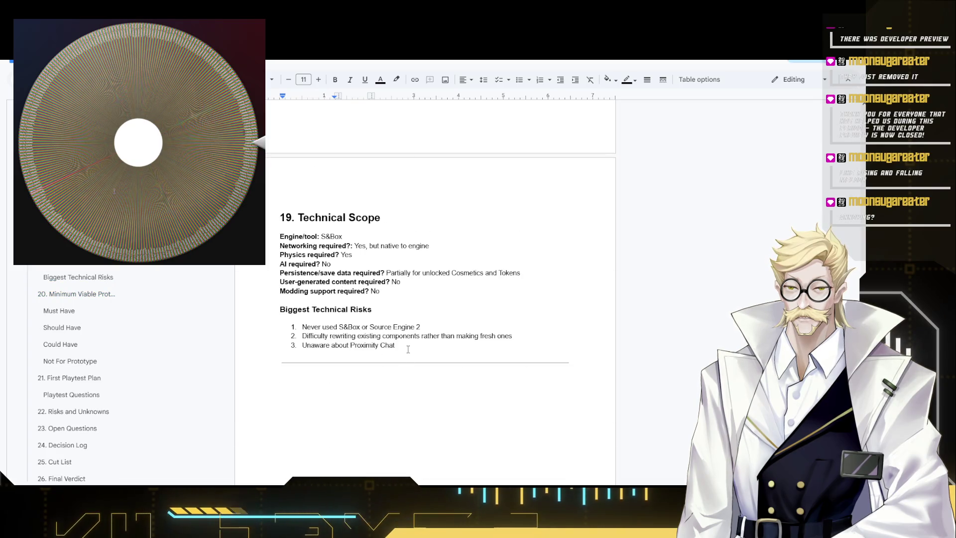
{"action": "scroll", "coordinate": [409, 349], "scroll_direction": "down", "scroll_amount": 5}
{"action": "scroll", "coordinate": [396, 345], "scroll_direction": "down", "scroll_amount": 3}
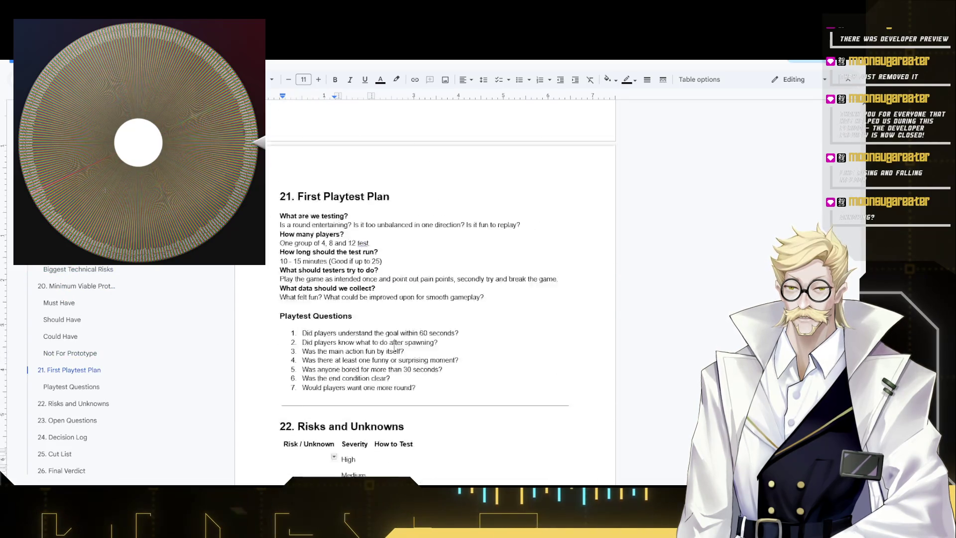
{"action": "scroll", "coordinate": [391, 349], "scroll_direction": "down", "scroll_amount": 5}
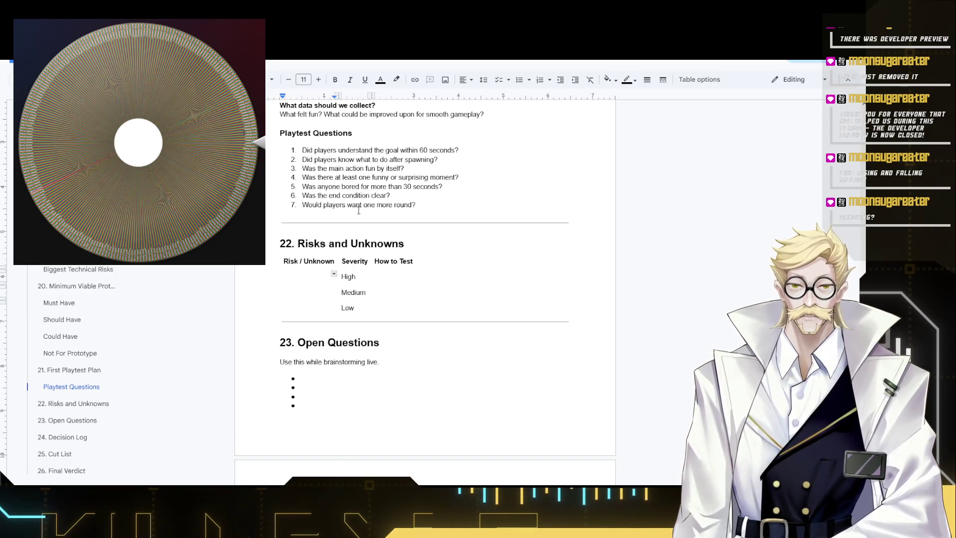
{"action": "type", "text": "Not"}
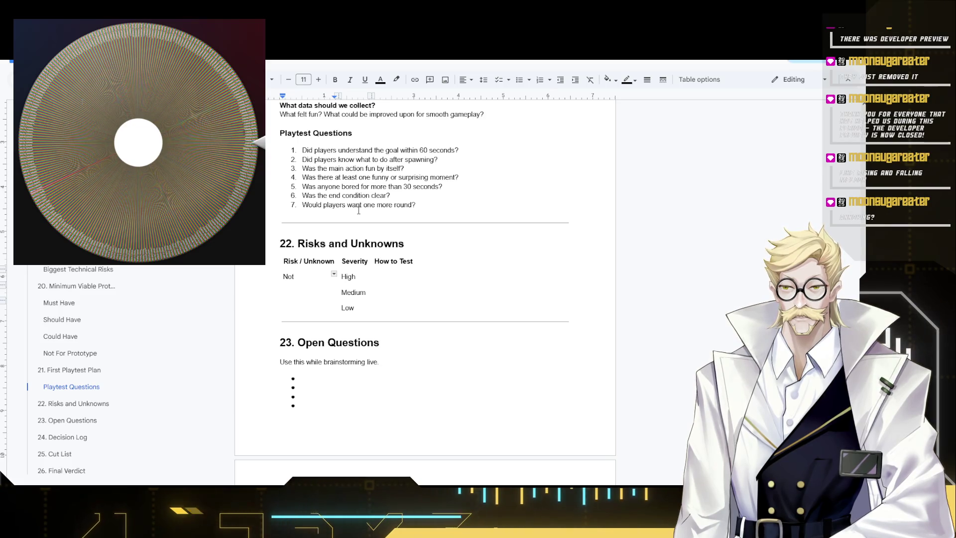
{"action": "type", "text": " U diff"}
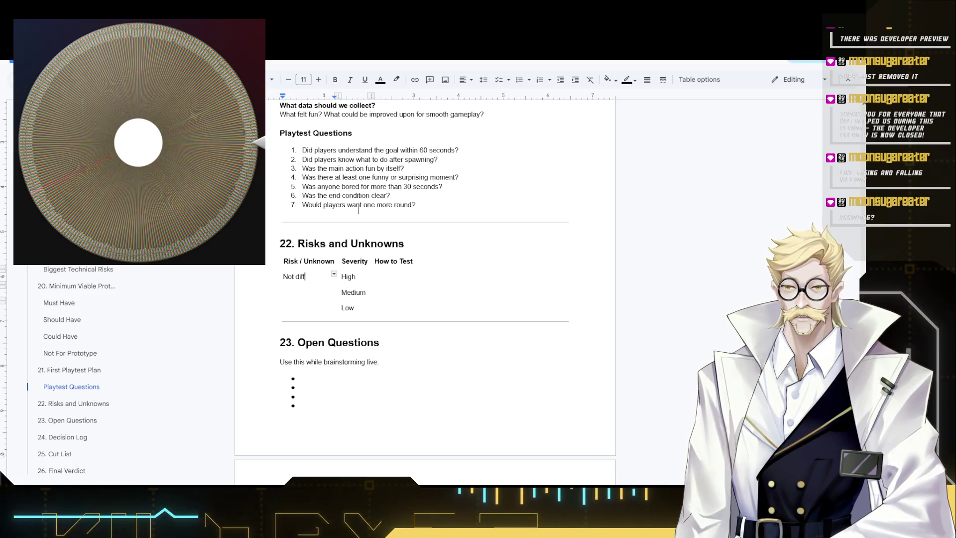
{"action": "type", "text": "ough"}
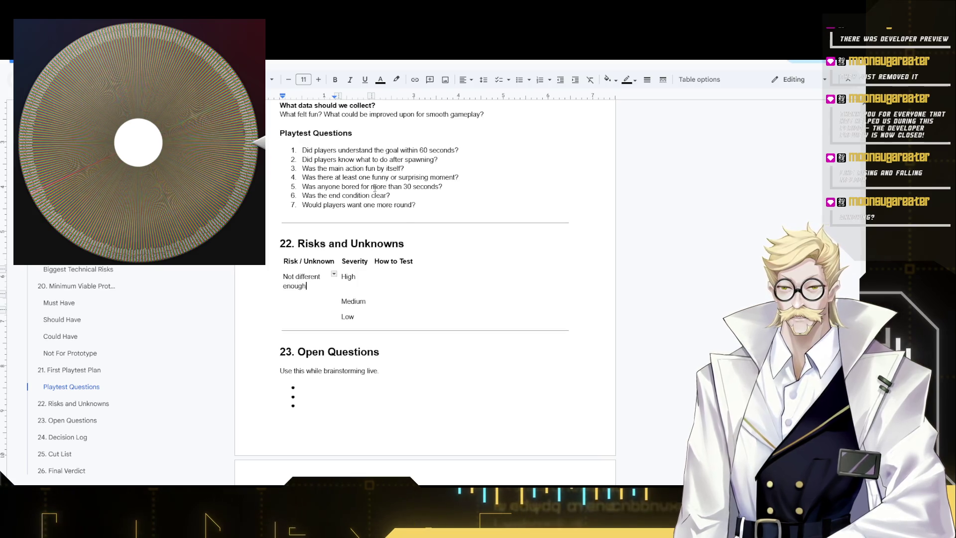
Change the first risk's severity from High to Low.
{"action": "key", "text": "Tab"}
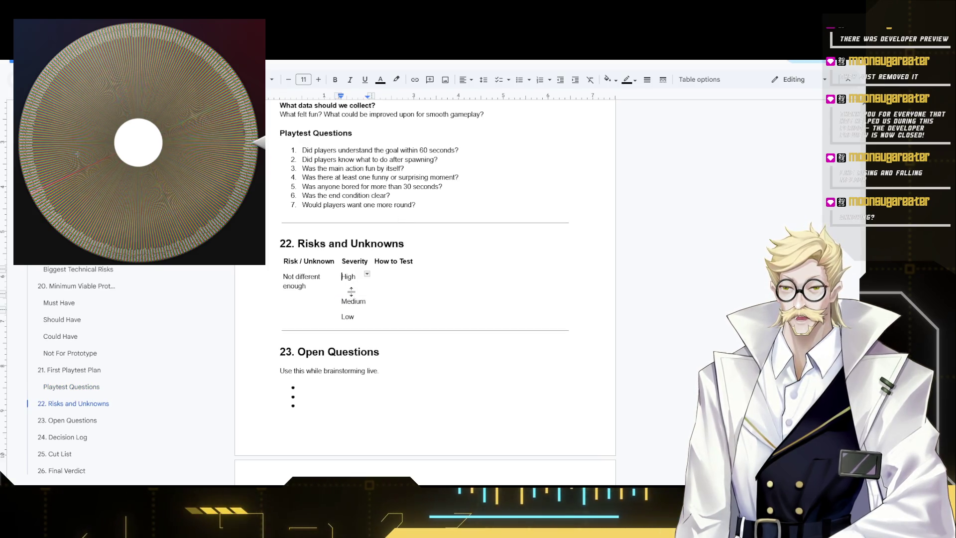
{"action": "key", "text": "End"}
{"action": "key", "text": "shift+Home"}
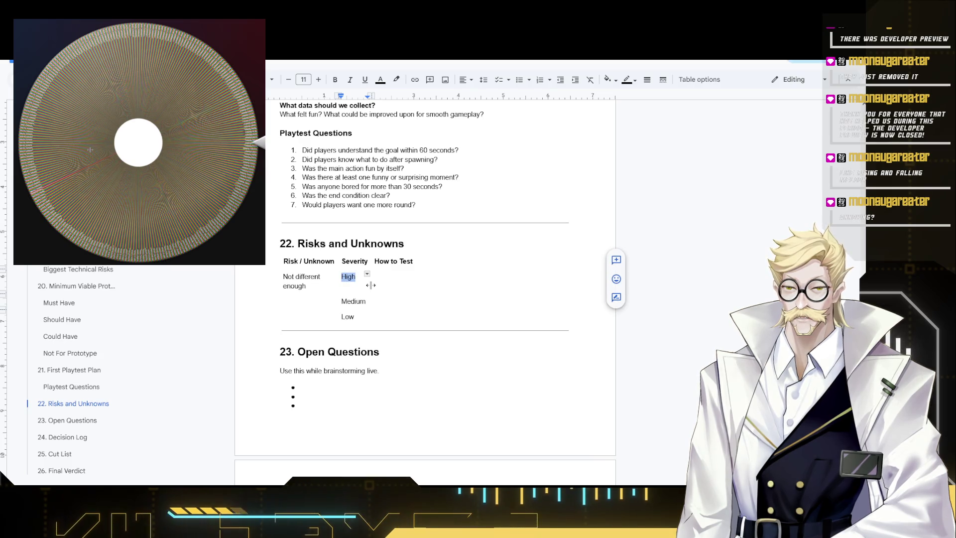
{"action": "type", "text": "Loew"}
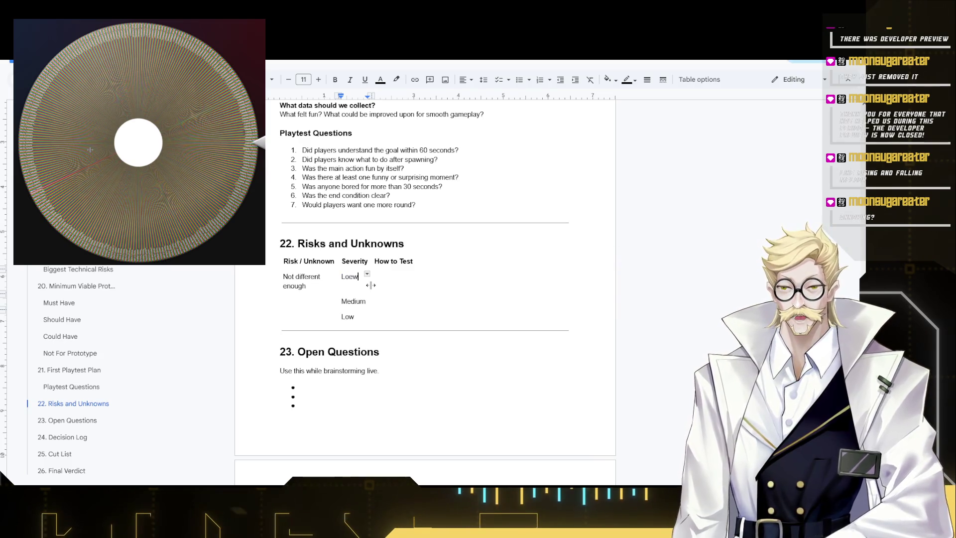
{"action": "key", "text": "BackSpace"}
{"action": "key", "text": "BackSpace"}
{"action": "type", "text": "w"}
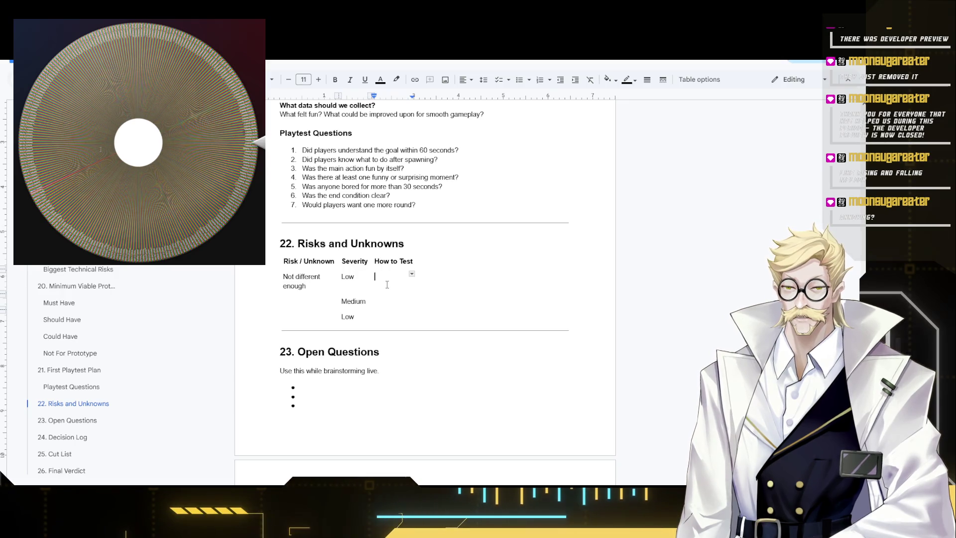
Fill the first row's How to Test cell with 'Would you rather play the other game?'.
{"action": "left_click", "coordinate": [316, 286]}
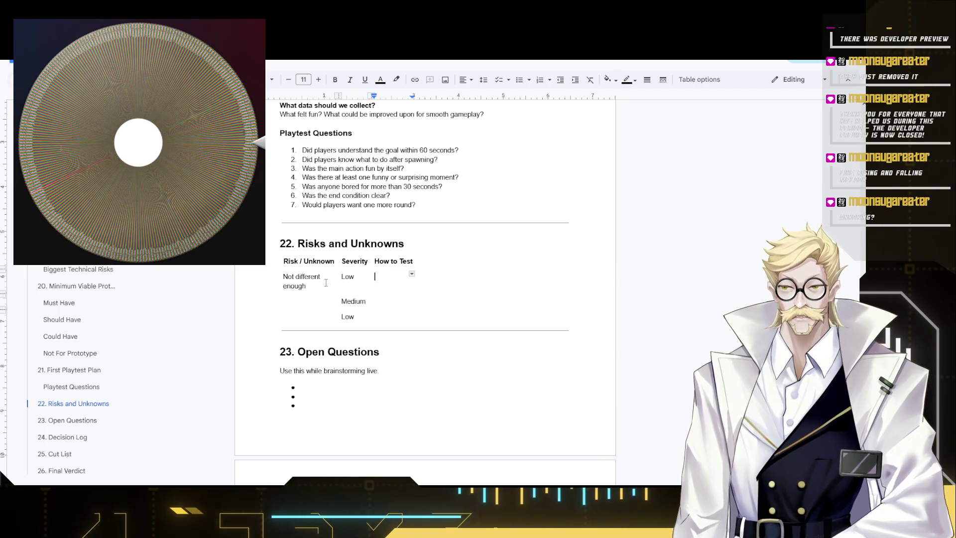
{"action": "type", "text": "Would y"}
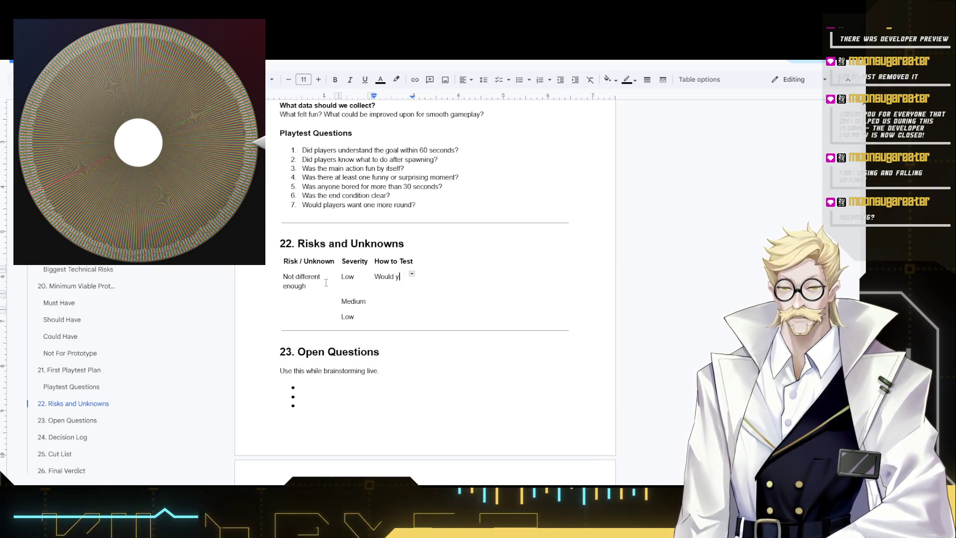
{"action": "type", "text": "ou rather play"}
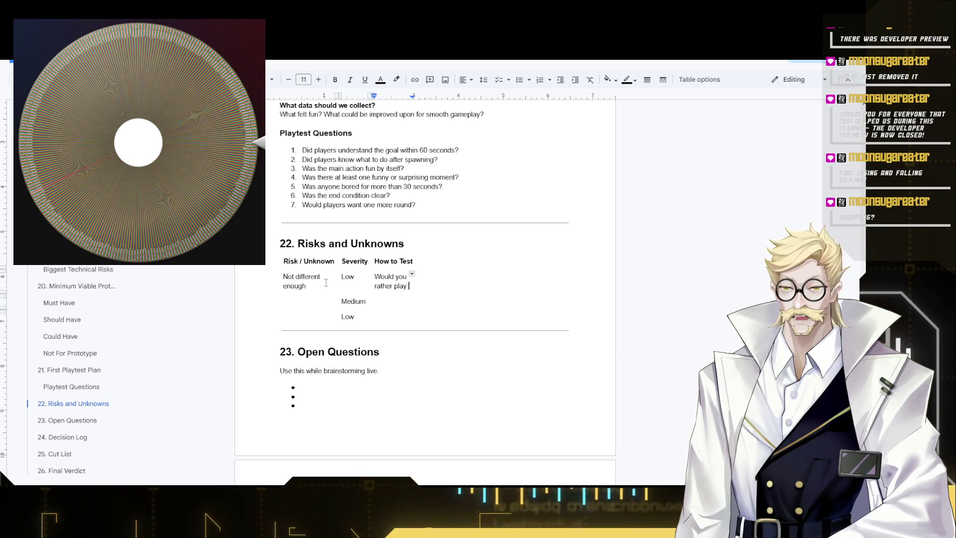
{"action": "type", "text": " the other game"}
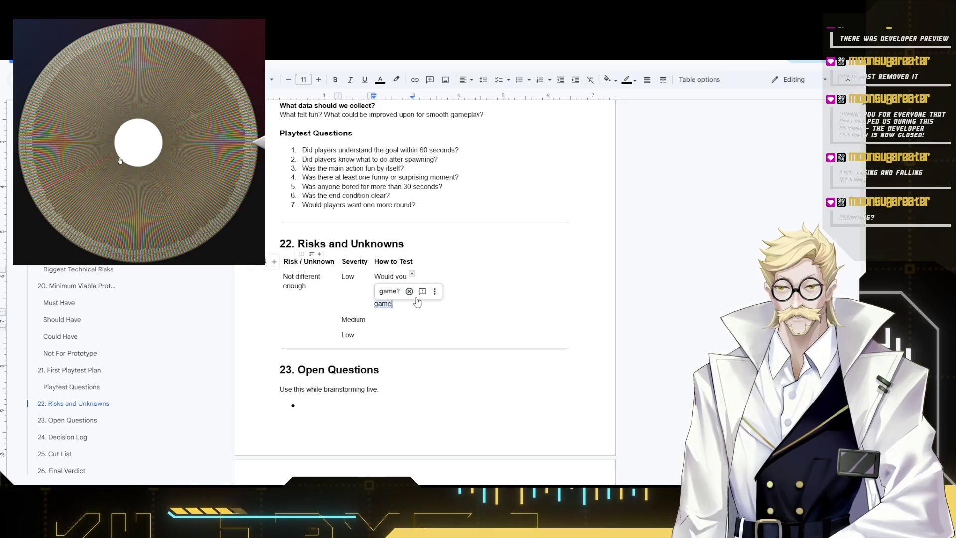
{"action": "type", "text": "?"}
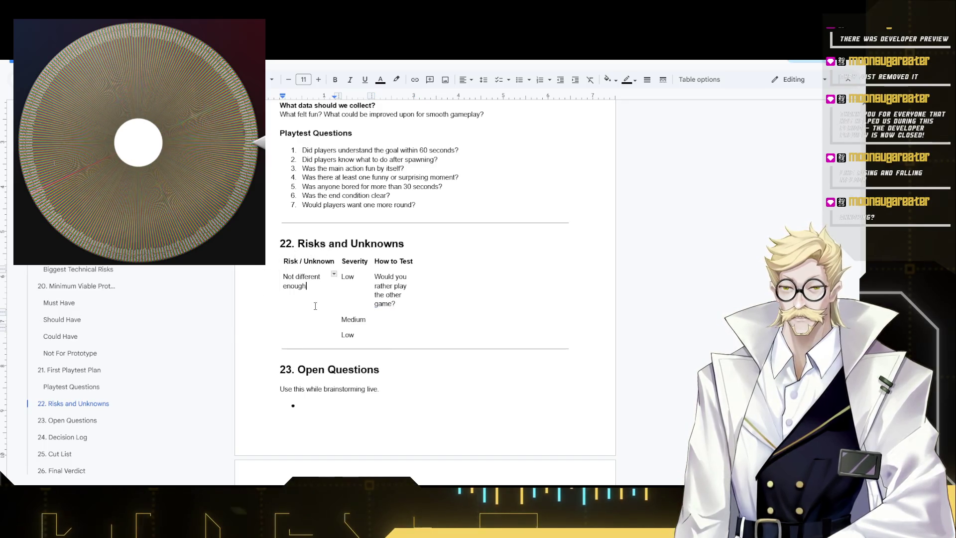
{"action": "left_click", "coordinate": [298, 307]}
{"action": "mouse_move", "coordinate": [303, 319]}
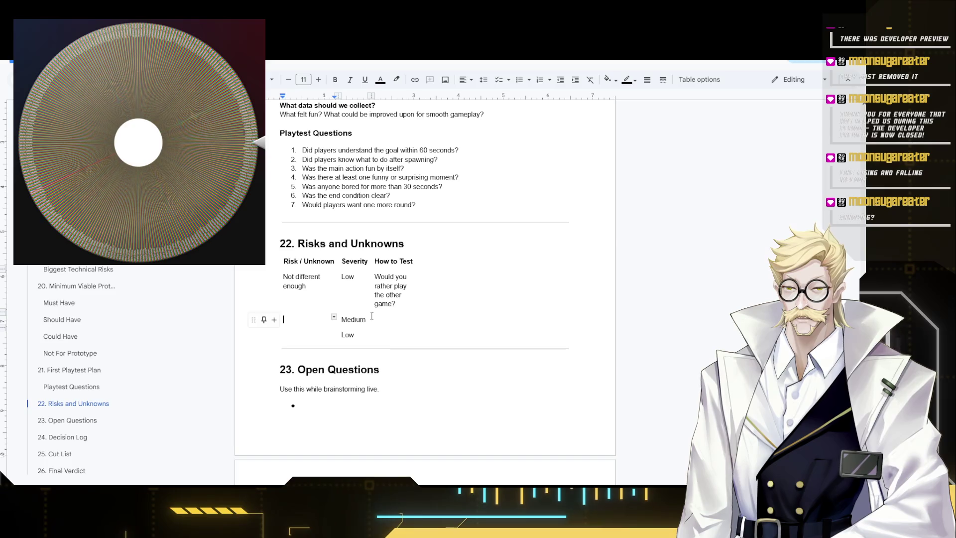
Add the 'Balance' risk tested with 'Is the balance ruining the fun?' in the second row.
{"action": "left_click", "coordinate": [401, 294]}
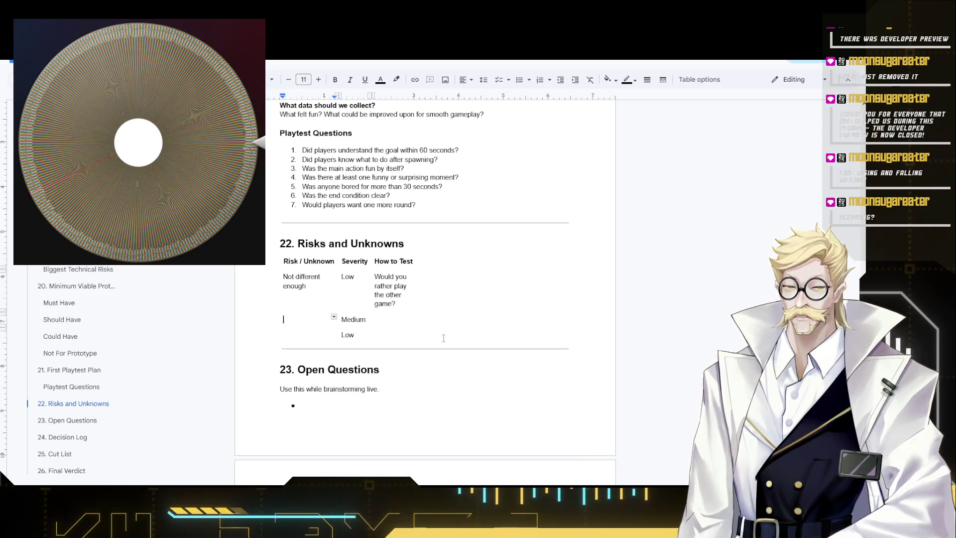
{"action": "type", "text": "Ba"}
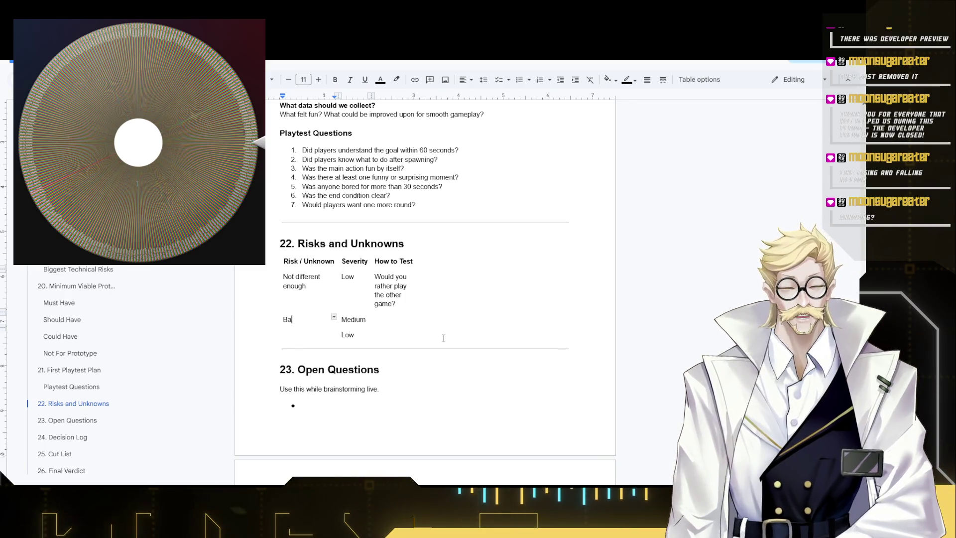
{"action": "type", "text": "lance"}
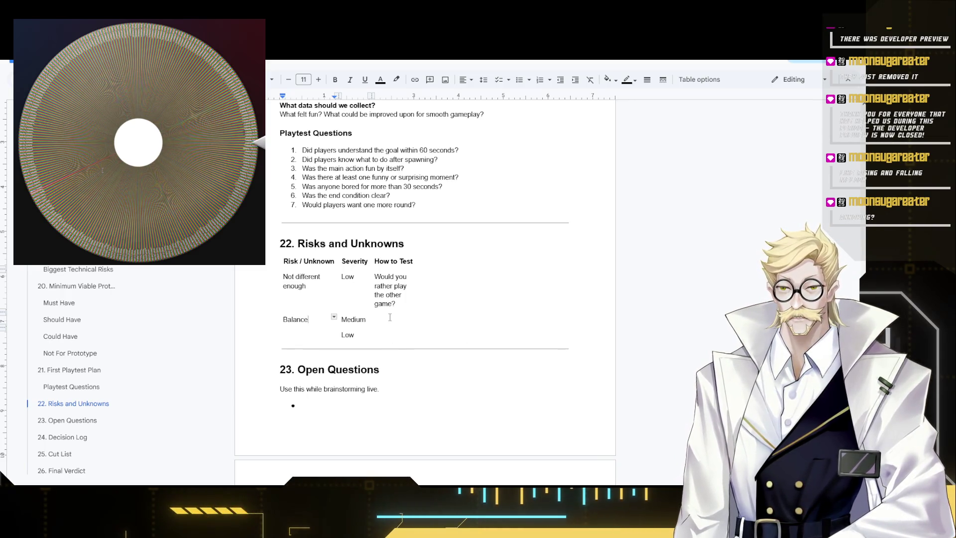
{"action": "left_click", "coordinate": [377, 320]}
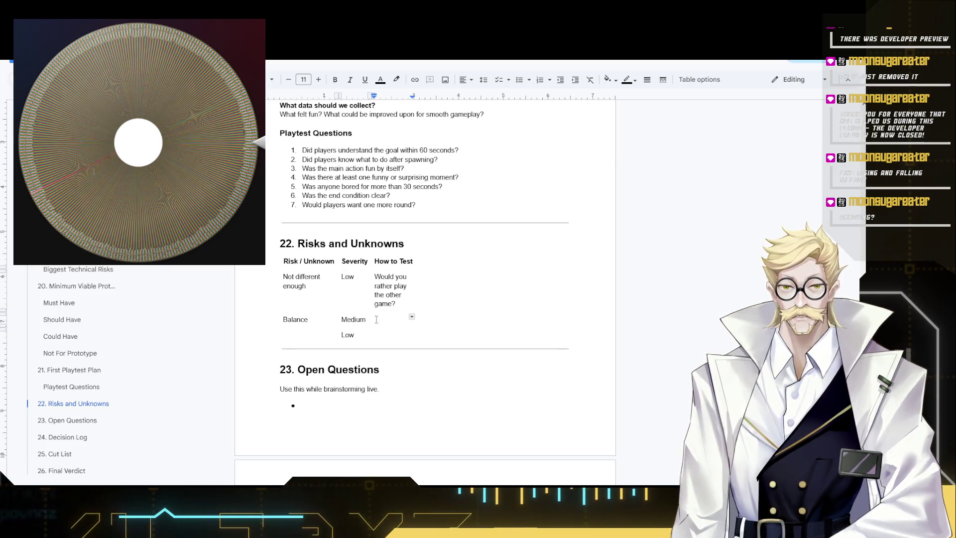
{"action": "type", "text": "Is th"}
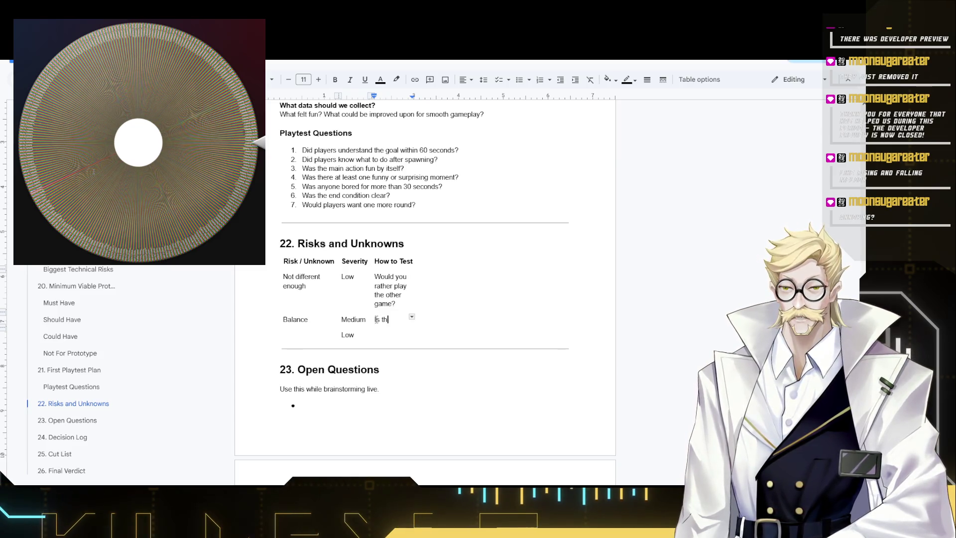
{"action": "type", "text": "e balance ruing"}
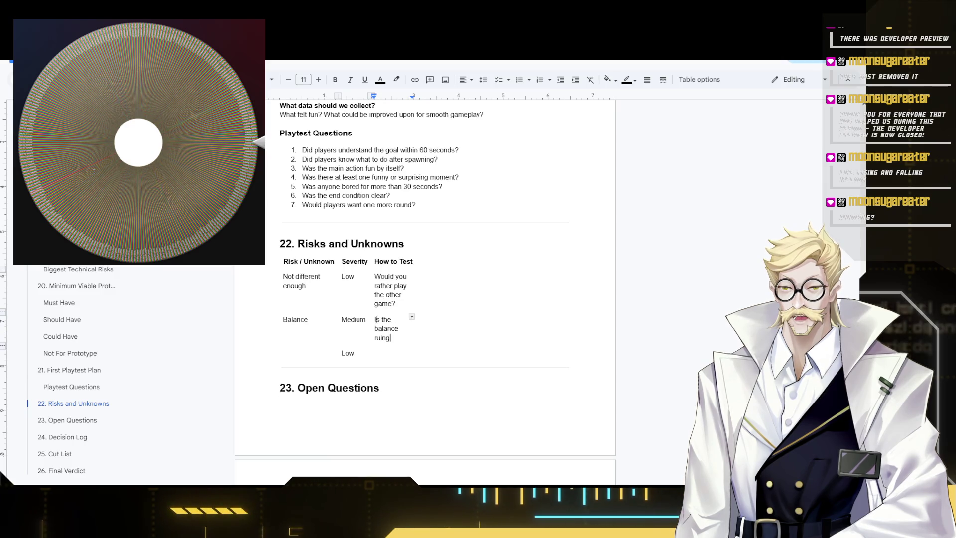
{"action": "key", "text": "BackSpace"}
{"action": "type", "text": "ing the fun"}
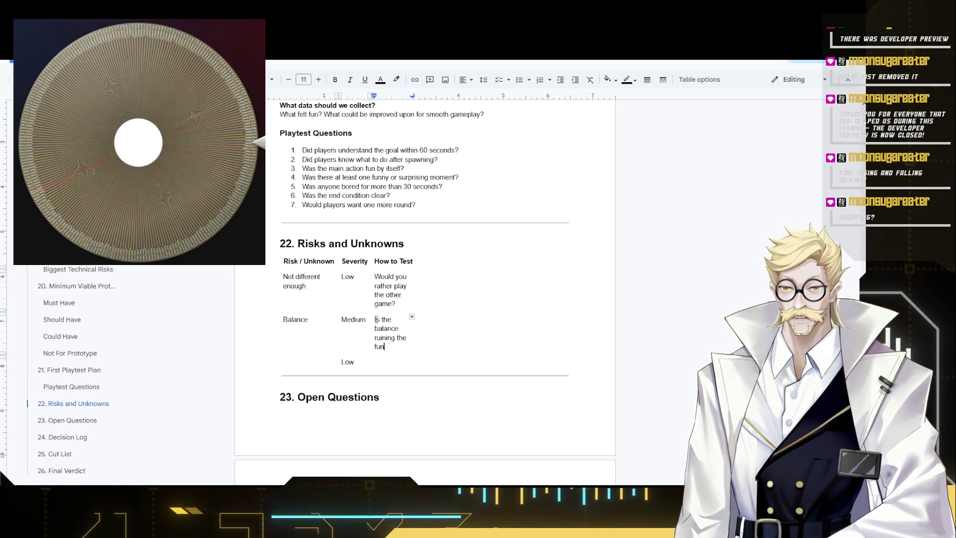
{"action": "type", "text": "?"}
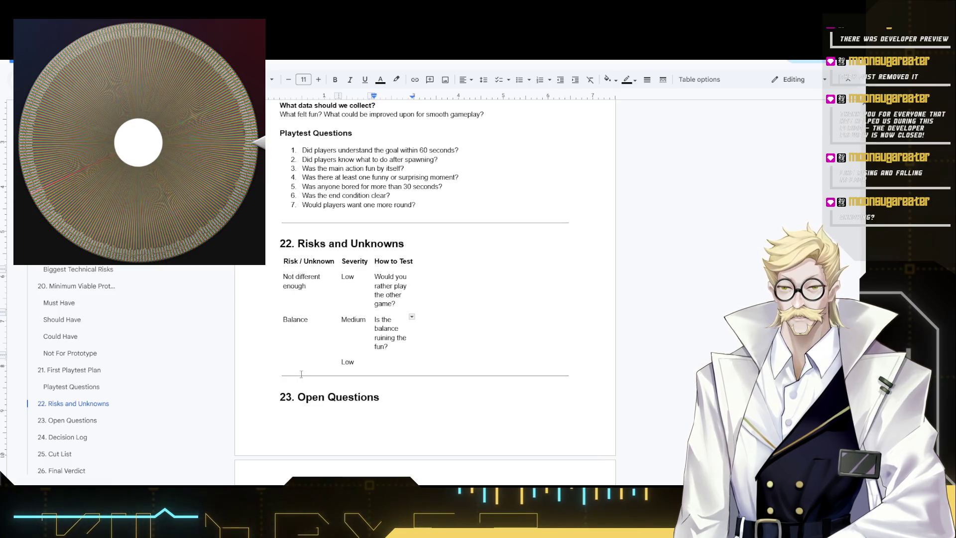
{"action": "left_click", "coordinate": [297, 365]}
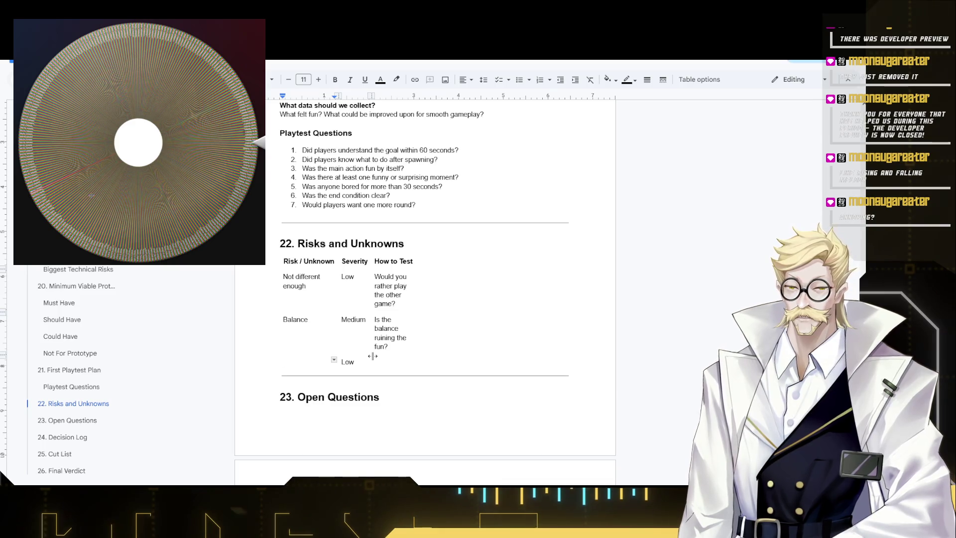
Review the third risk row's Low severity and the Open Questions heading spacing.
{"action": "double_click", "coordinate": [348, 361]}
{"action": "left_click", "coordinate": [306, 361]}
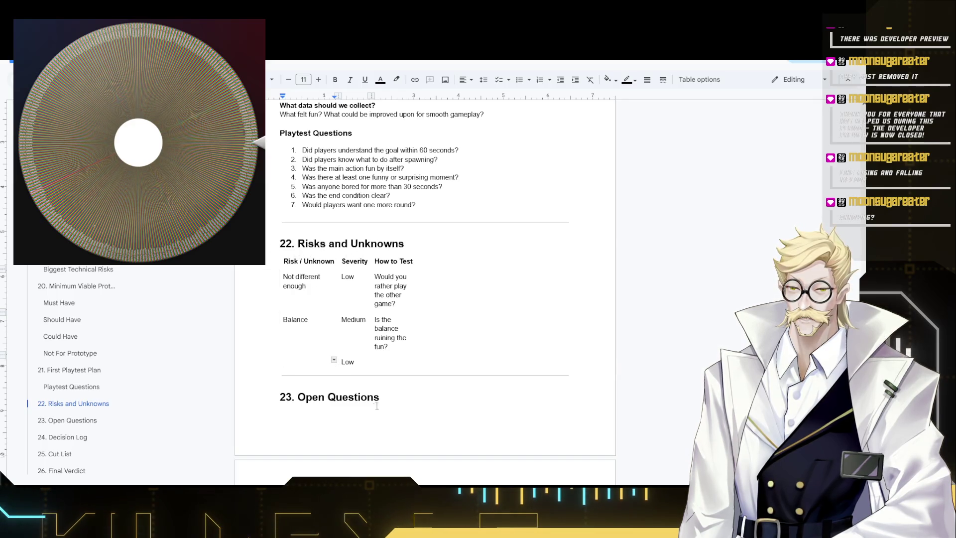
{"action": "scroll", "coordinate": [379, 367], "scroll_direction": "down", "scroll_amount": 1}
{"action": "scroll", "coordinate": [375, 315], "scroll_direction": "down", "scroll_amount": 2}
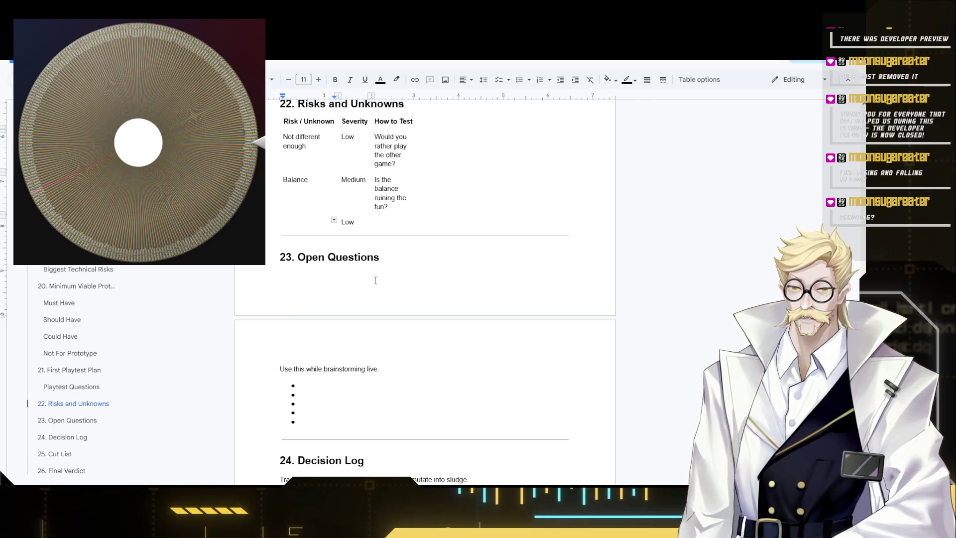
{"action": "left_click", "coordinate": [280, 259]}
{"action": "key", "text": "Return"}
{"action": "key", "text": "BackSpace"}
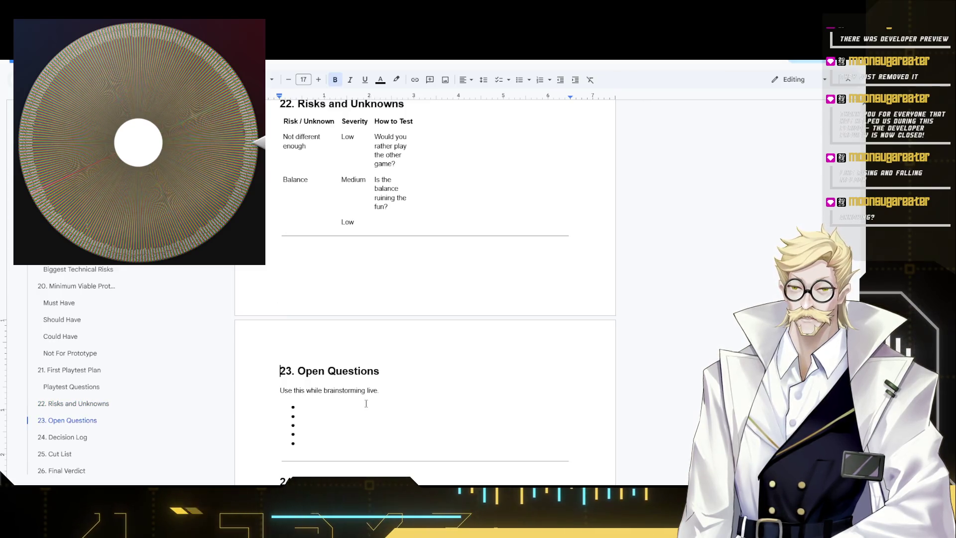
{"action": "scroll", "coordinate": [324, 263], "scroll_direction": "down", "scroll_amount": 2}
{"action": "left_click", "coordinate": [328, 275]}
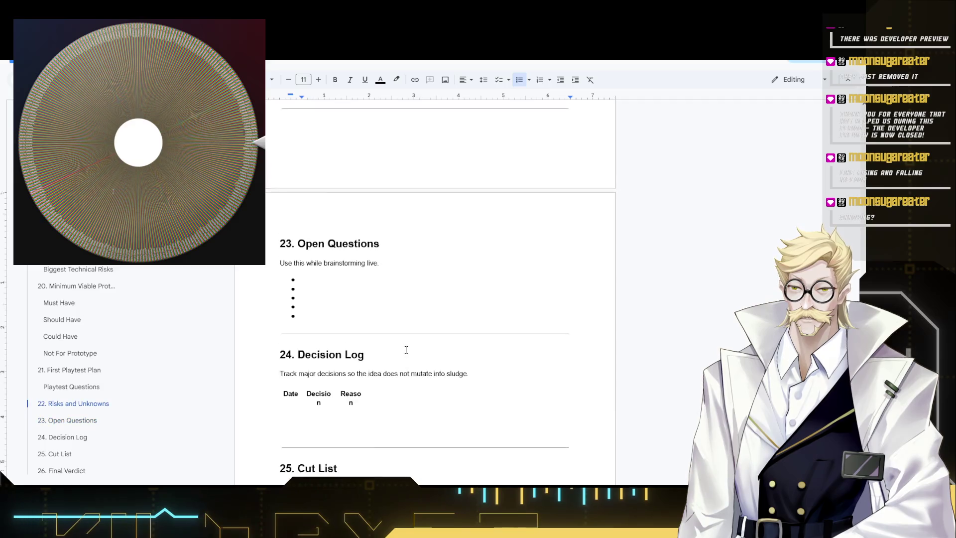
{"action": "scroll", "coordinate": [404, 350], "scroll_direction": "up", "scroll_amount": 1}
{"action": "scroll", "coordinate": [399, 353], "scroll_direction": "down", "scroll_amount": 1}
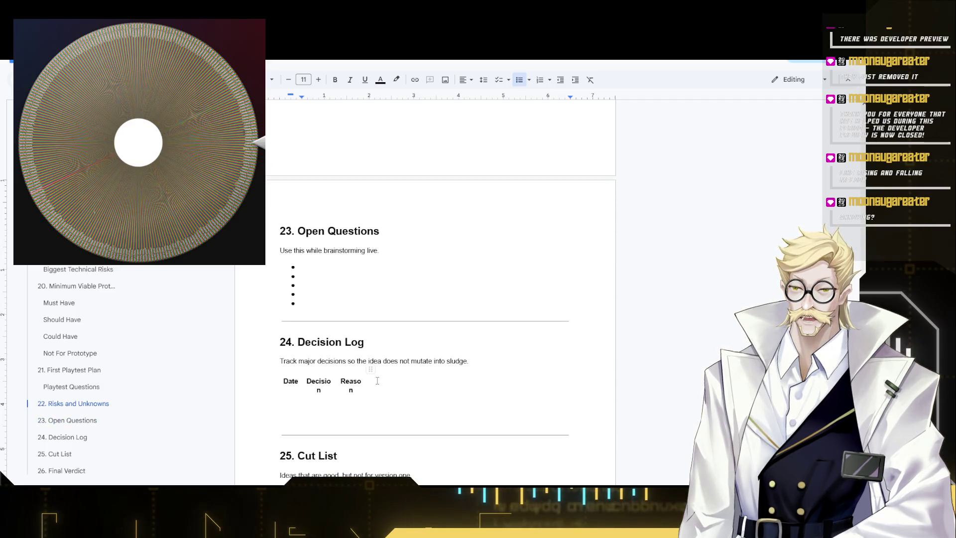
Widen the Decision Log table's Decision column so its header fits on one line.
{"action": "left_click", "coordinate": [329, 381]}
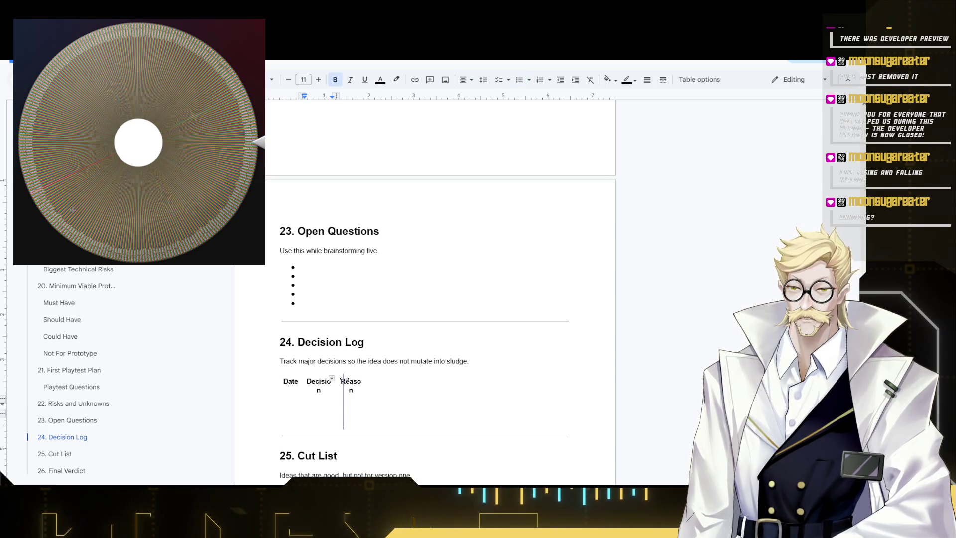
{"action": "left_click_drag", "start_coordinate": [343, 377], "coordinate": [376, 378]}
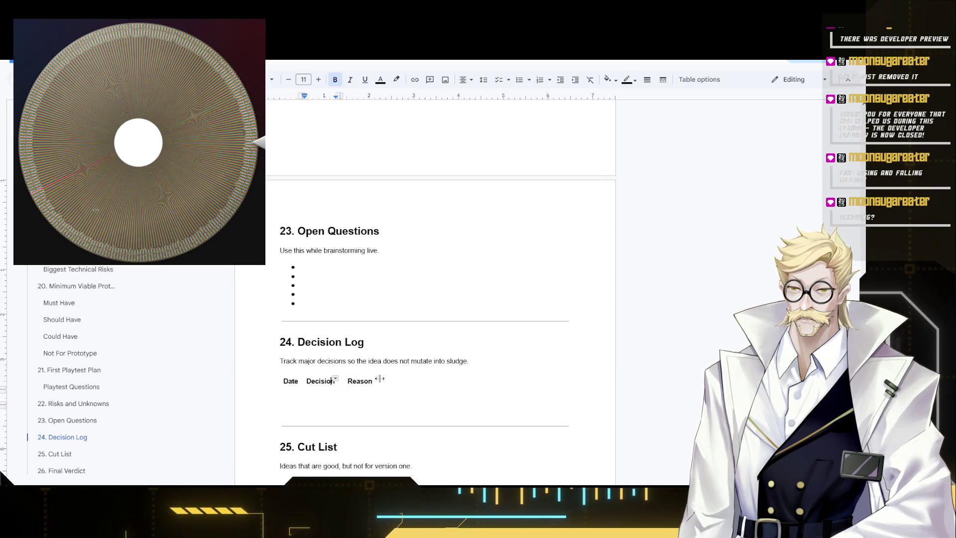
{"action": "scroll", "coordinate": [324, 320], "scroll_direction": "down", "scroll_amount": 2}
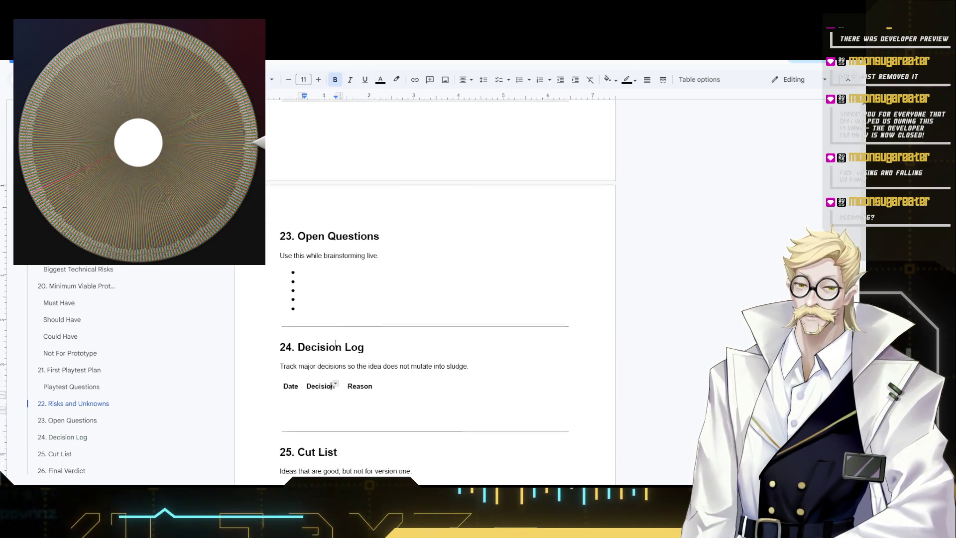
{"action": "left_click", "coordinate": [324, 270]}
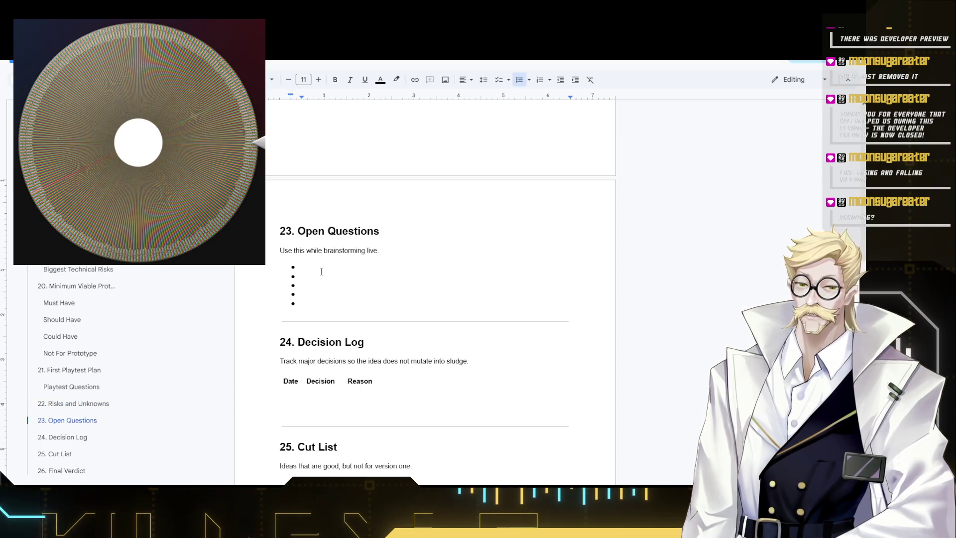
{"action": "scroll", "coordinate": [331, 269], "scroll_direction": "up", "scroll_amount": 2}
{"action": "scroll", "coordinate": [448, 321], "scroll_direction": "up", "scroll_amount": 4}
{"action": "scroll", "coordinate": [565, 375], "scroll_direction": "up", "scroll_amount": 1}
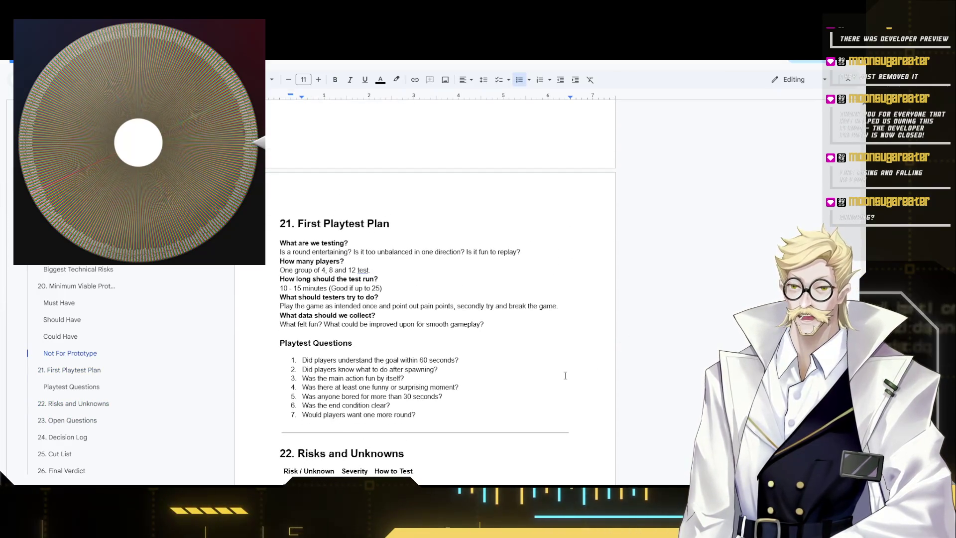
{"action": "scroll", "coordinate": [363, 317], "scroll_direction": "down", "scroll_amount": 4}
Place the caret in the Open Questions section above the Decision Log table.
{"action": "left_click", "coordinate": [383, 441]}
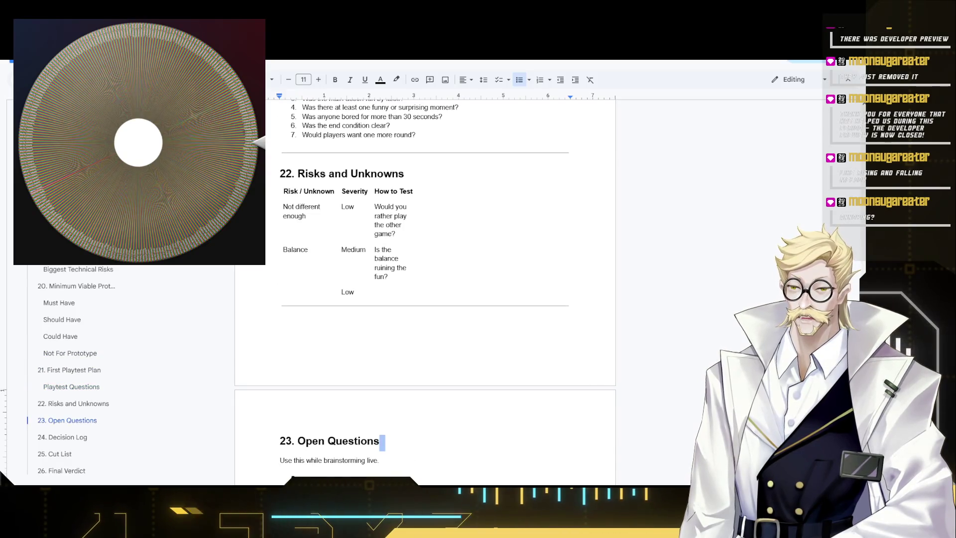
{"action": "scroll", "coordinate": [796, 223], "scroll_direction": "up", "scroll_amount": 15}
{"action": "scroll", "coordinate": [795, 222], "scroll_direction": "up", "scroll_amount": 15}
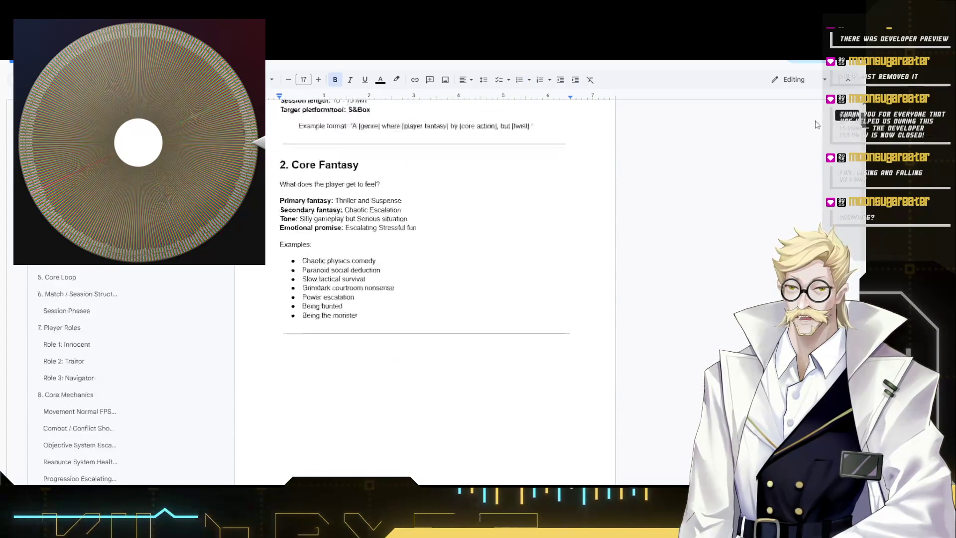
{"action": "scroll", "coordinate": [796, 222], "scroll_direction": "up", "scroll_amount": 5}
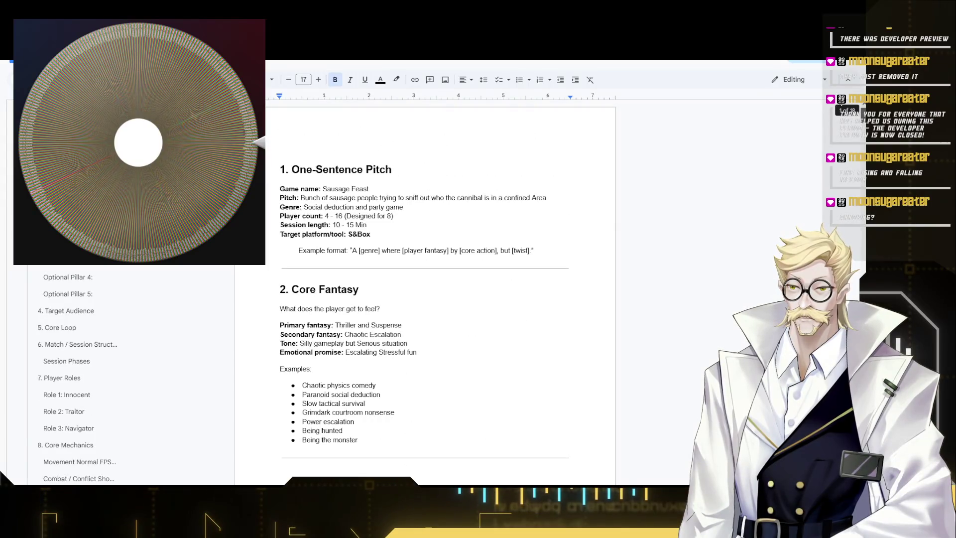
{"action": "scroll", "coordinate": [426, 299], "scroll_direction": "down", "scroll_amount": 15}
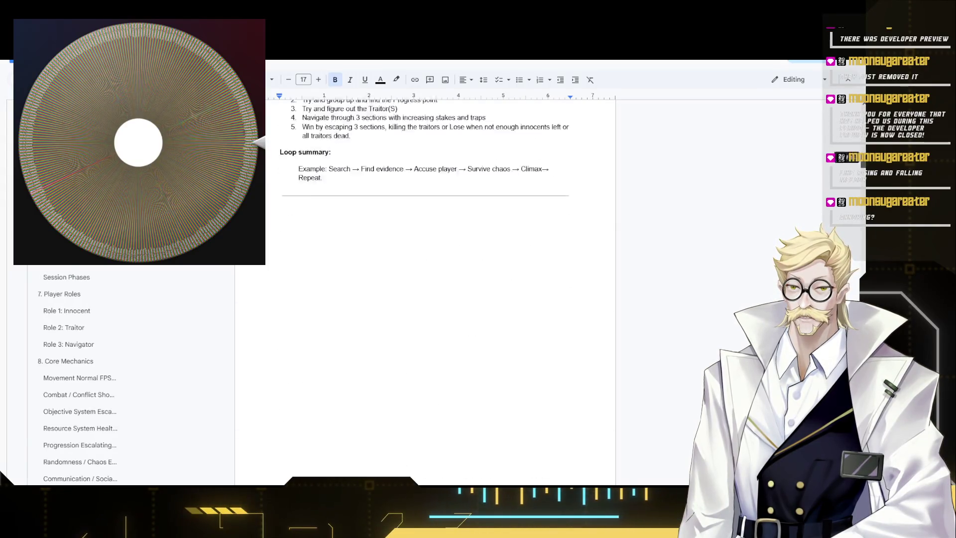
{"action": "scroll", "coordinate": [426, 299], "scroll_direction": "down", "scroll_amount": 15}
{"action": "scroll", "coordinate": [426, 299], "scroll_direction": "down", "scroll_amount": 5}
{"action": "scroll", "coordinate": [426, 299], "scroll_direction": "down", "scroll_amount": 5}
{"action": "scroll", "coordinate": [427, 299], "scroll_direction": "down", "scroll_amount": 3}
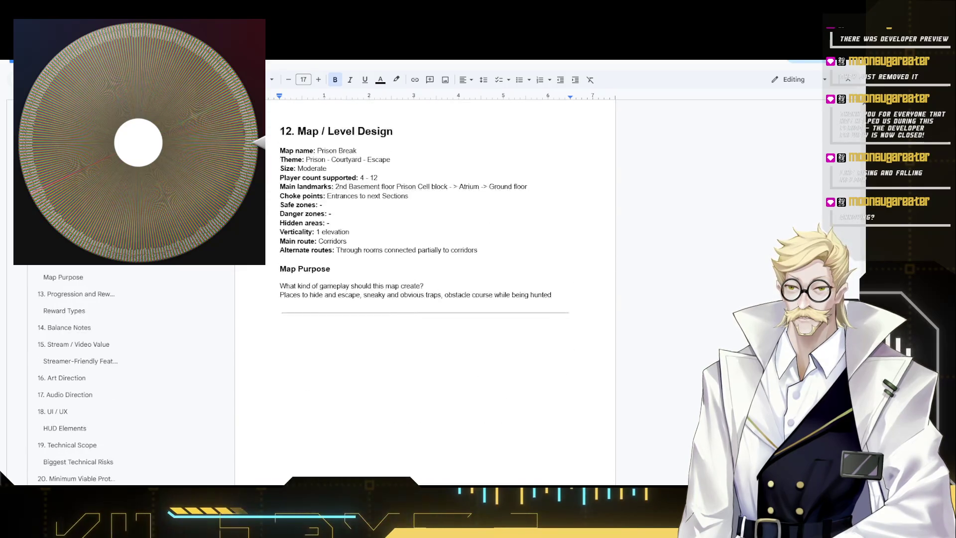
{"action": "scroll", "coordinate": [426, 299], "scroll_direction": "down", "scroll_amount": 5}
{"action": "scroll", "coordinate": [426, 299], "scroll_direction": "down", "scroll_amount": 8}
{"action": "scroll", "coordinate": [426, 300], "scroll_direction": "down", "scroll_amount": 6}
{"action": "scroll", "coordinate": [426, 299], "scroll_direction": "down", "scroll_amount": 5}
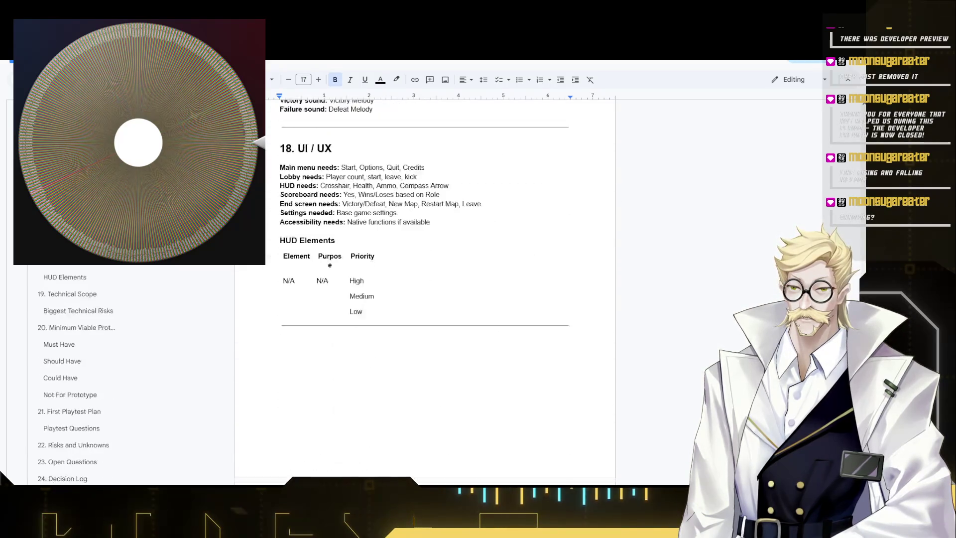
{"action": "scroll", "coordinate": [426, 299], "scroll_direction": "down", "scroll_amount": 4}
{"action": "scroll", "coordinate": [426, 299], "scroll_direction": "up", "scroll_amount": 3}
{"action": "scroll", "coordinate": [426, 300], "scroll_direction": "up", "scroll_amount": 2}
{"action": "scroll", "coordinate": [441, 299], "scroll_direction": "down", "scroll_amount": 5}
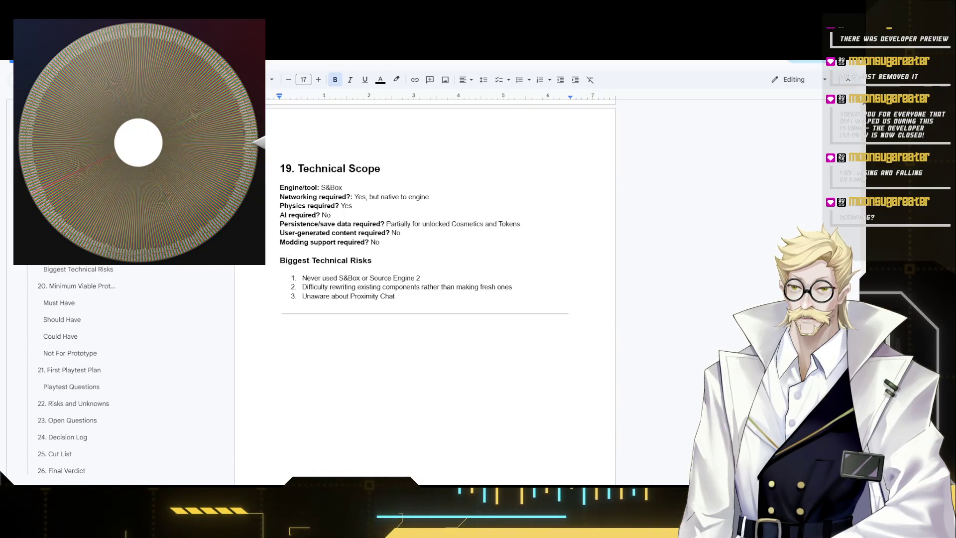
{"action": "scroll", "coordinate": [440, 299], "scroll_direction": "down", "scroll_amount": 3}
{"action": "scroll", "coordinate": [441, 299], "scroll_direction": "down", "scroll_amount": 4}
{"action": "scroll", "coordinate": [441, 299], "scroll_direction": "down", "scroll_amount": 2}
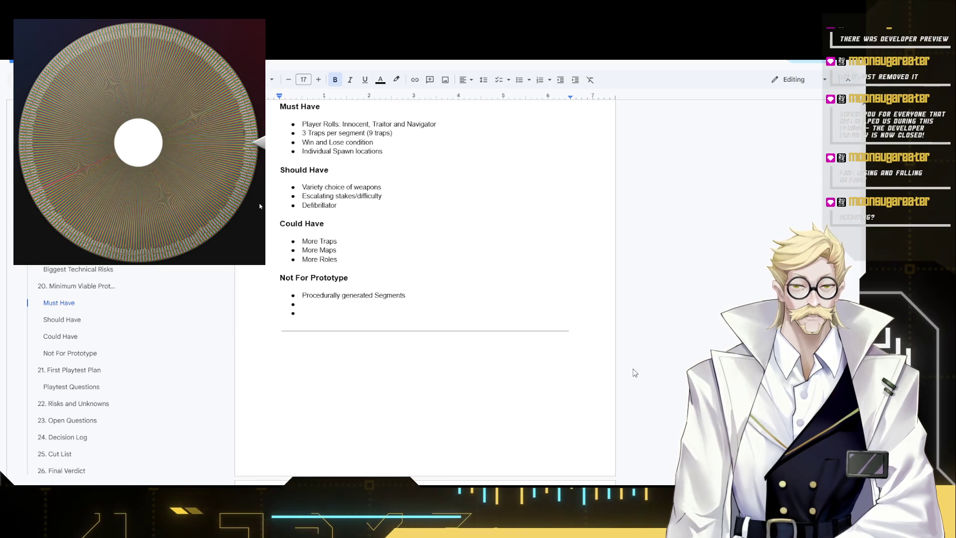
{"action": "scroll", "coordinate": [535, 322], "scroll_direction": "down", "scroll_amount": 5}
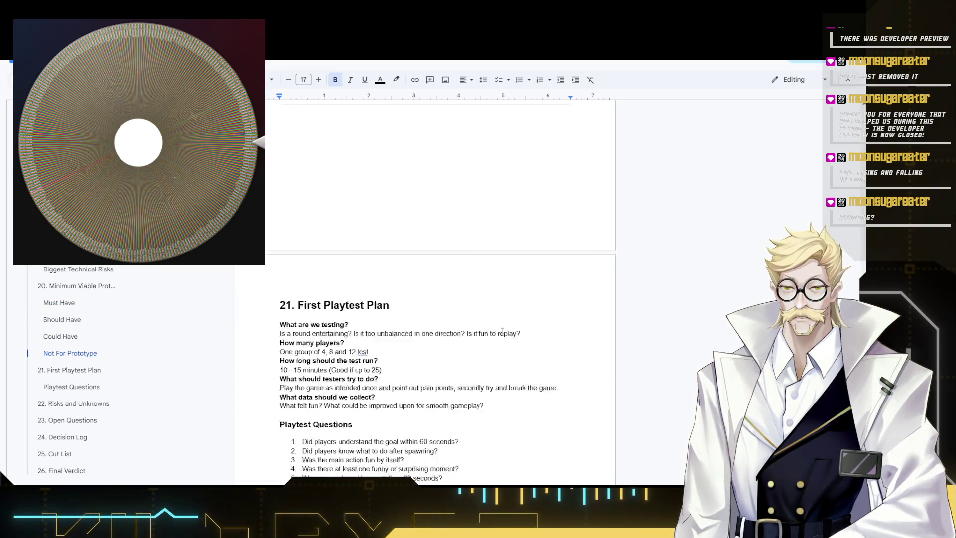
{"action": "scroll", "coordinate": [516, 325], "scroll_direction": "down", "scroll_amount": 3}
{"action": "scroll", "coordinate": [496, 328], "scroll_direction": "down", "scroll_amount": 2}
{"action": "scroll", "coordinate": [475, 320], "scroll_direction": "down", "scroll_amount": 3}
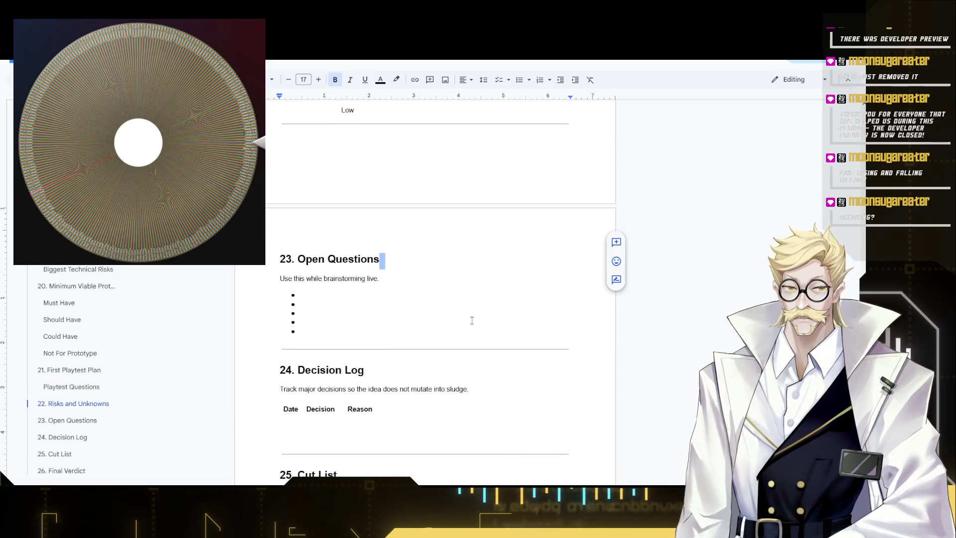
{"action": "scroll", "coordinate": [470, 320], "scroll_direction": "down", "scroll_amount": 1}
{"action": "left_click", "coordinate": [396, 208]}
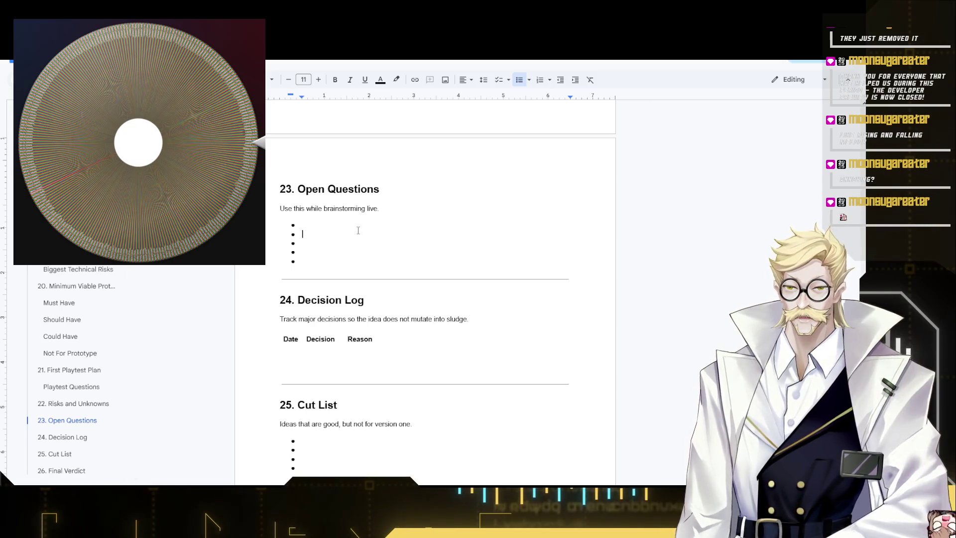
{"action": "left_click", "coordinate": [335, 252]}
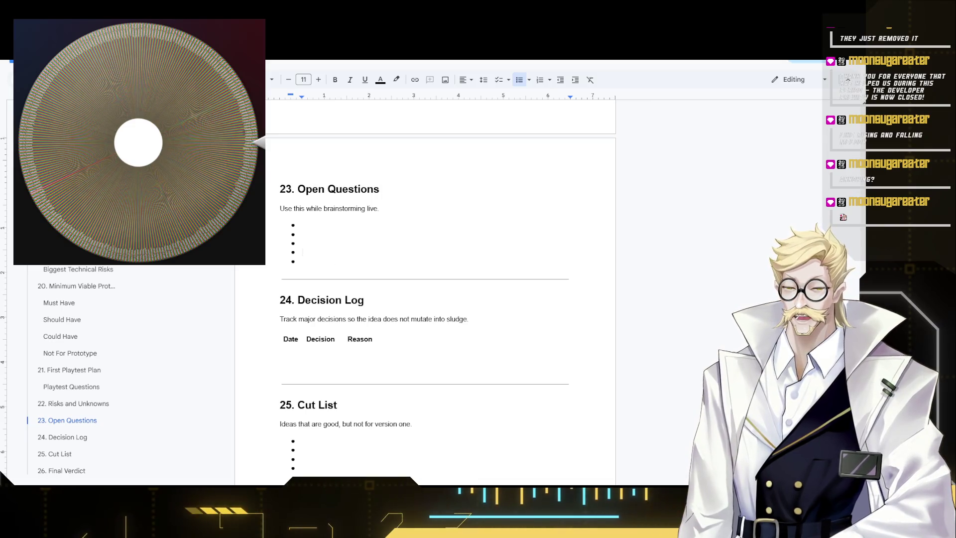
{"action": "scroll", "coordinate": [826, 152], "scroll_direction": "up", "scroll_amount": 10}
{"action": "scroll", "coordinate": [826, 152], "scroll_direction": "up", "scroll_amount": 10}
{"action": "scroll", "coordinate": [825, 152], "scroll_direction": "up", "scroll_amount": 10}
{"action": "scroll", "coordinate": [825, 152], "scroll_direction": "up", "scroll_amount": 10}
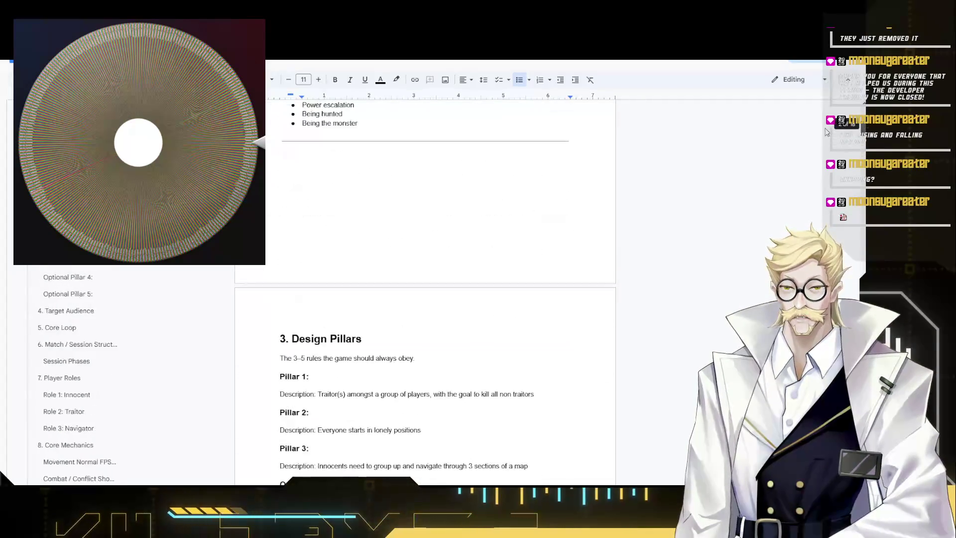
{"action": "scroll", "coordinate": [826, 150], "scroll_direction": "up", "scroll_amount": 5}
{"action": "scroll", "coordinate": [825, 125], "scroll_direction": "down", "scroll_amount": 4}
{"action": "scroll", "coordinate": [825, 125], "scroll_direction": "up", "scroll_amount": 5}
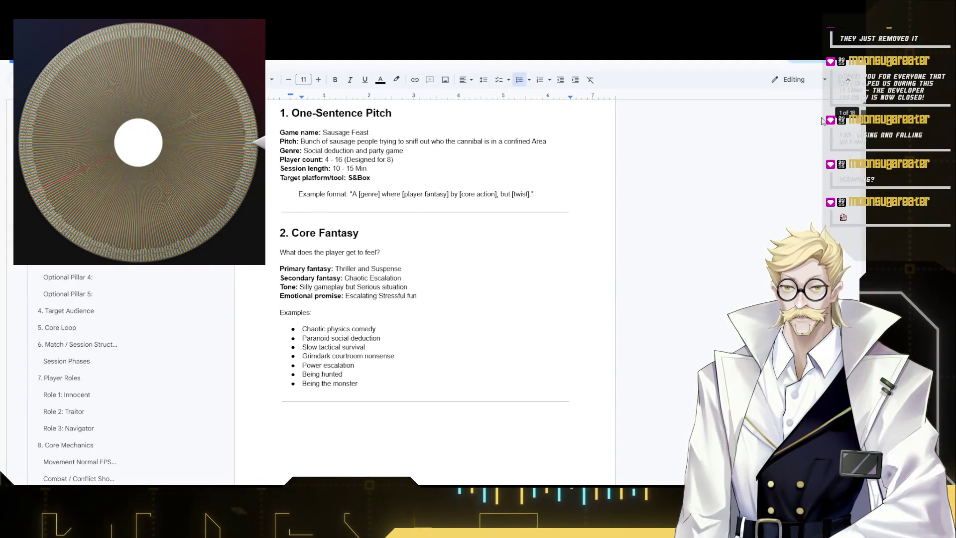
{"action": "scroll", "coordinate": [826, 125], "scroll_direction": "down", "scroll_amount": 15}
{"action": "scroll", "coordinate": [826, 125], "scroll_direction": "down", "scroll_amount": 10}
{"action": "scroll", "coordinate": [825, 125], "scroll_direction": "down", "scroll_amount": 10}
{"action": "scroll", "coordinate": [825, 125], "scroll_direction": "down", "scroll_amount": 5}
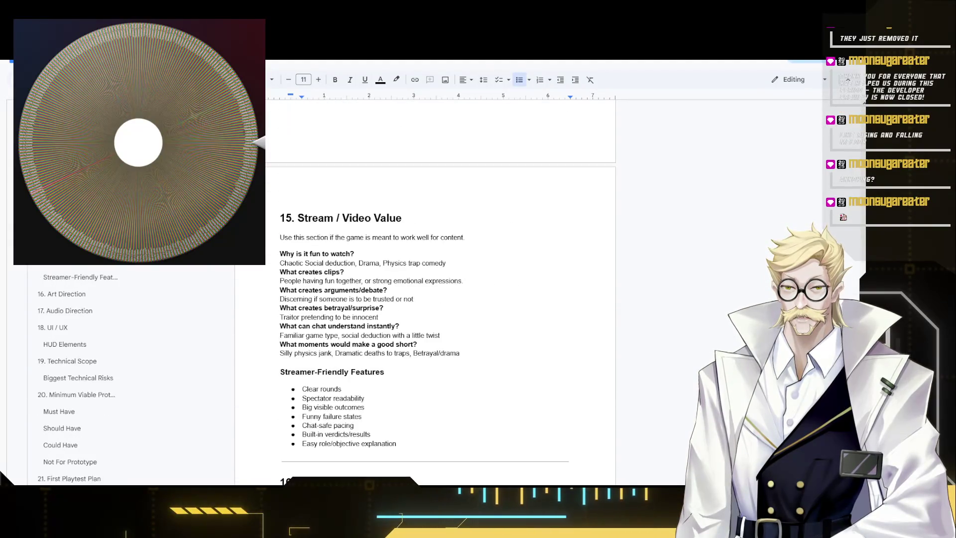
{"action": "scroll", "coordinate": [826, 125], "scroll_direction": "down", "scroll_amount": 5}
{"action": "scroll", "coordinate": [826, 125], "scroll_direction": "down", "scroll_amount": 3}
{"action": "scroll", "coordinate": [826, 125], "scroll_direction": "down", "scroll_amount": 5}
{"action": "scroll", "coordinate": [551, 363], "scroll_direction": "down", "scroll_amount": 2}
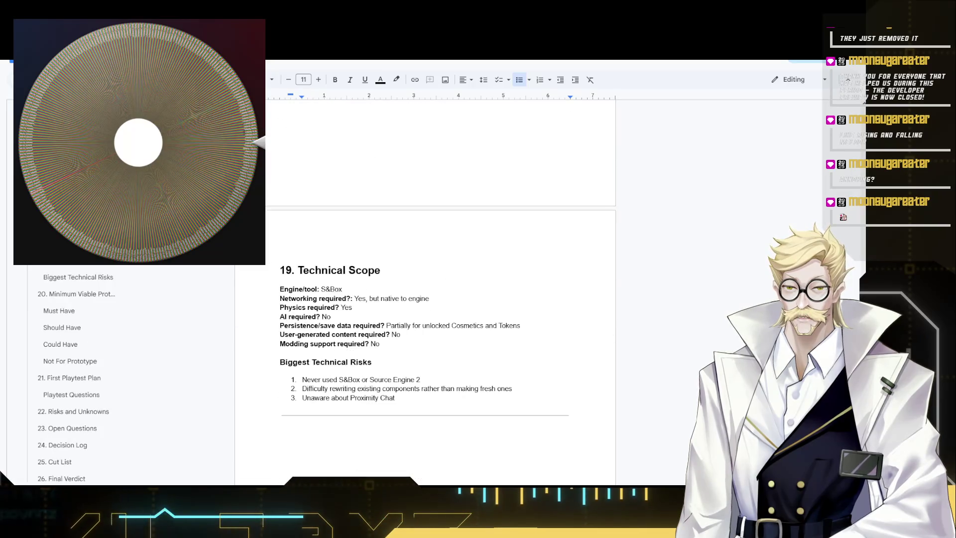
{"action": "scroll", "coordinate": [516, 341], "scroll_direction": "down", "scroll_amount": 3}
{"action": "scroll", "coordinate": [513, 342], "scroll_direction": "down", "scroll_amount": 2}
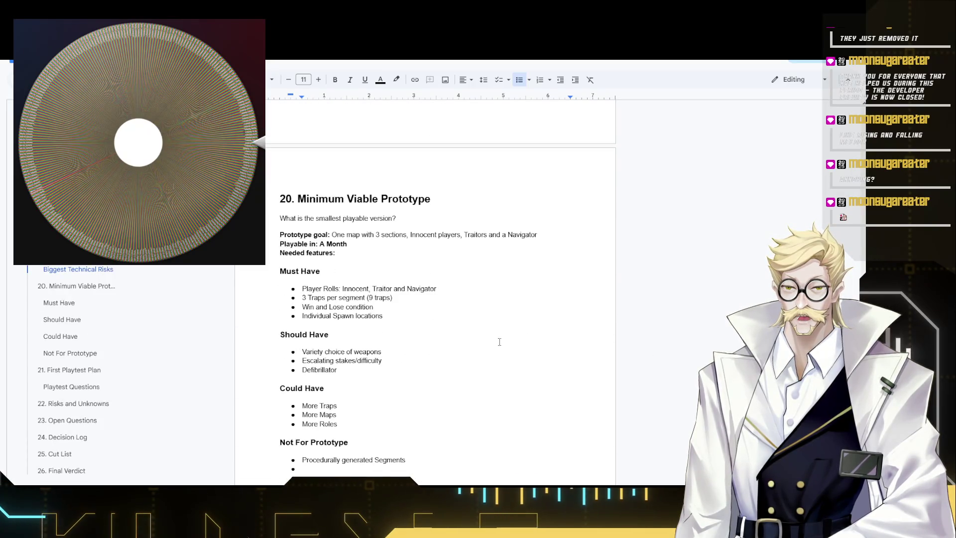
{"action": "scroll", "coordinate": [499, 342], "scroll_direction": "down", "scroll_amount": 3}
{"action": "scroll", "coordinate": [497, 343], "scroll_direction": "down", "scroll_amount": 3}
{"action": "scroll", "coordinate": [494, 345], "scroll_direction": "down", "scroll_amount": 3}
{"action": "scroll", "coordinate": [492, 348], "scroll_direction": "down", "scroll_amount": 2}
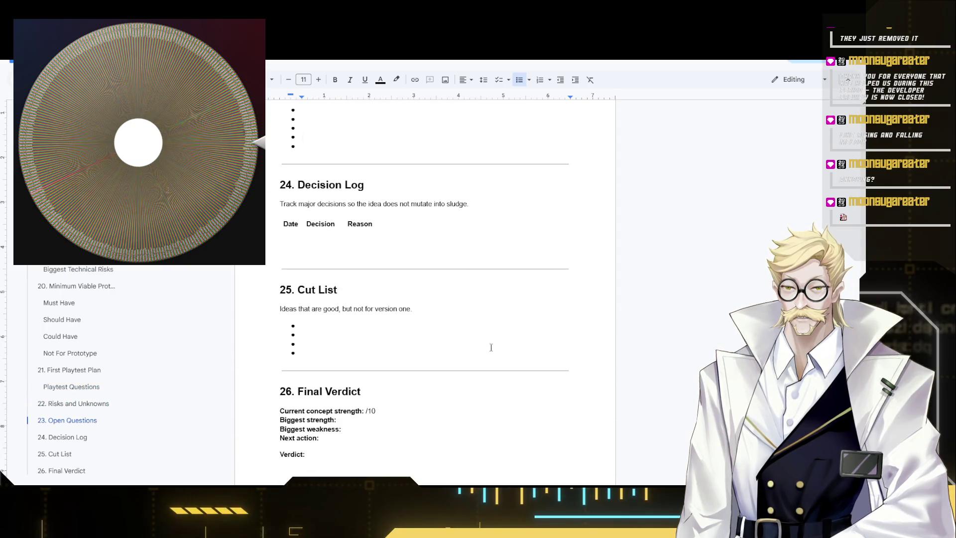
{"action": "scroll", "coordinate": [491, 348], "scroll_direction": "up", "scroll_amount": 3}
{"action": "scroll", "coordinate": [438, 367], "scroll_direction": "down", "scroll_amount": 1}
{"action": "scroll", "coordinate": [388, 283], "scroll_direction": "down", "scroll_amount": 1}
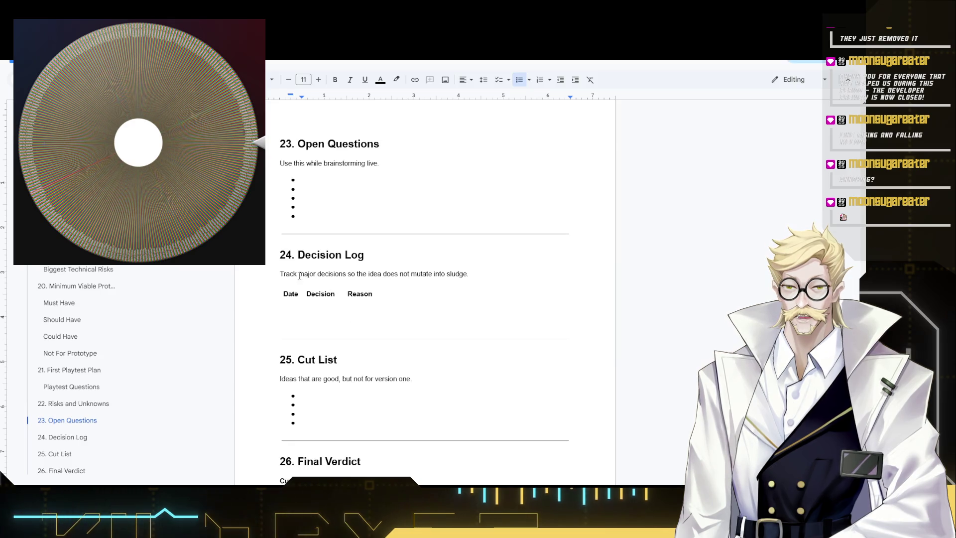
Start then cancel a comment on the Decision Log section, and move into the first Cut List bullet.
{"action": "left_click_drag", "start_coordinate": [440, 336], "coordinate": [281, 249]}
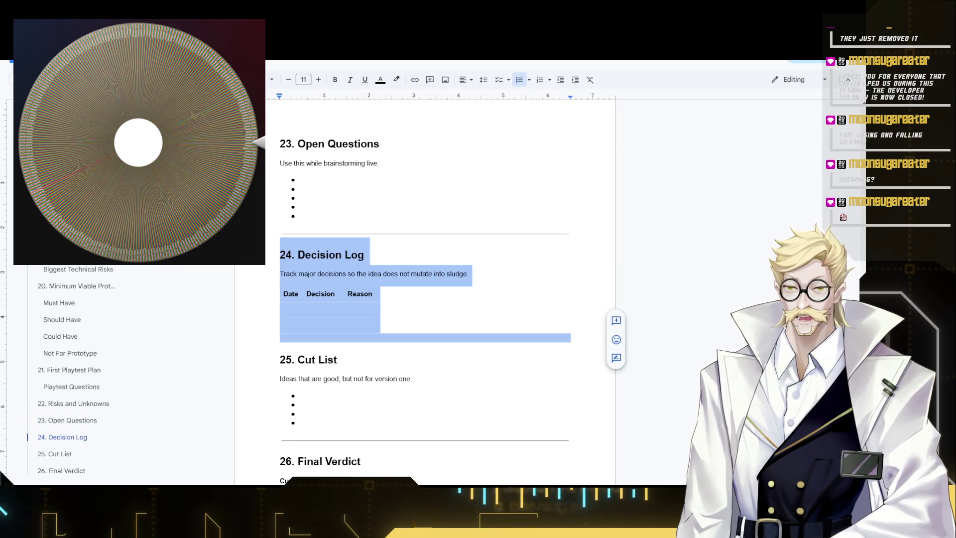
{"action": "left_click", "coordinate": [617, 321]}
{"action": "left_click", "coordinate": [680, 382]}
{"action": "left_click", "coordinate": [565, 333]}
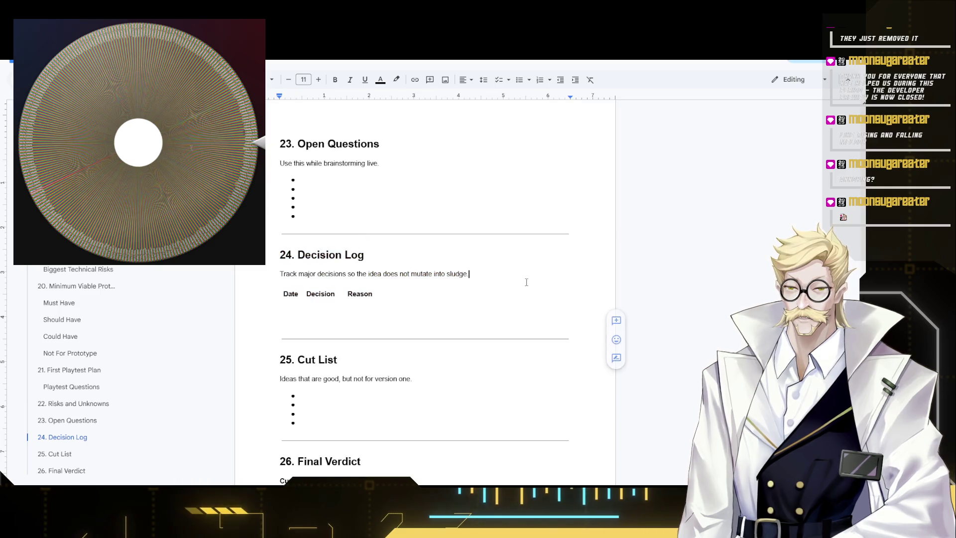
{"action": "scroll", "coordinate": [361, 339], "scroll_direction": "down", "scroll_amount": 2}
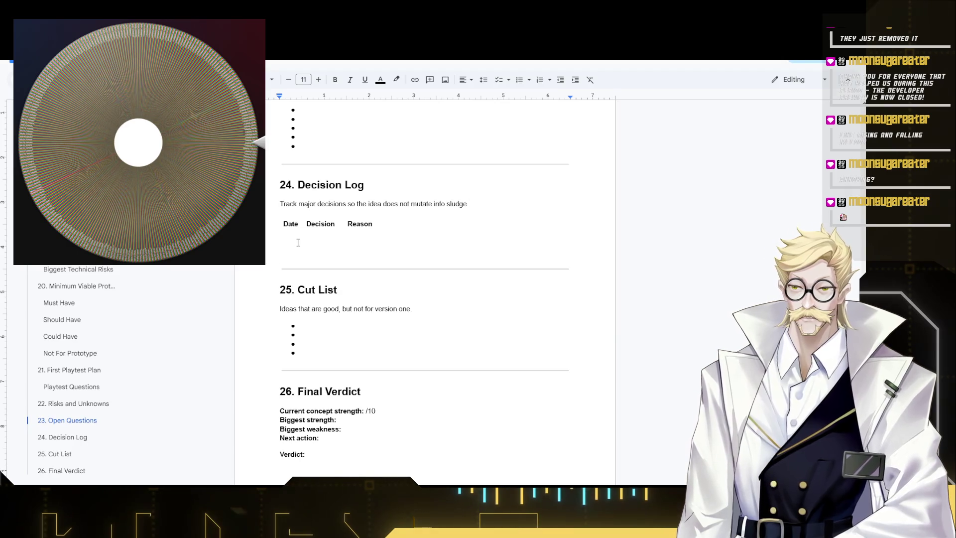
{"action": "scroll", "coordinate": [294, 254], "scroll_direction": "down", "scroll_amount": 2}
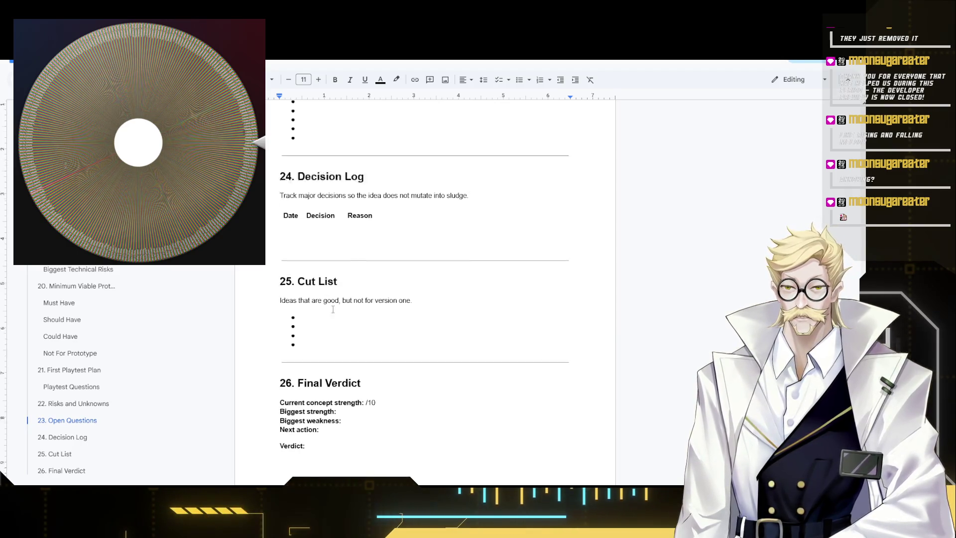
{"action": "left_click", "coordinate": [323, 257]}
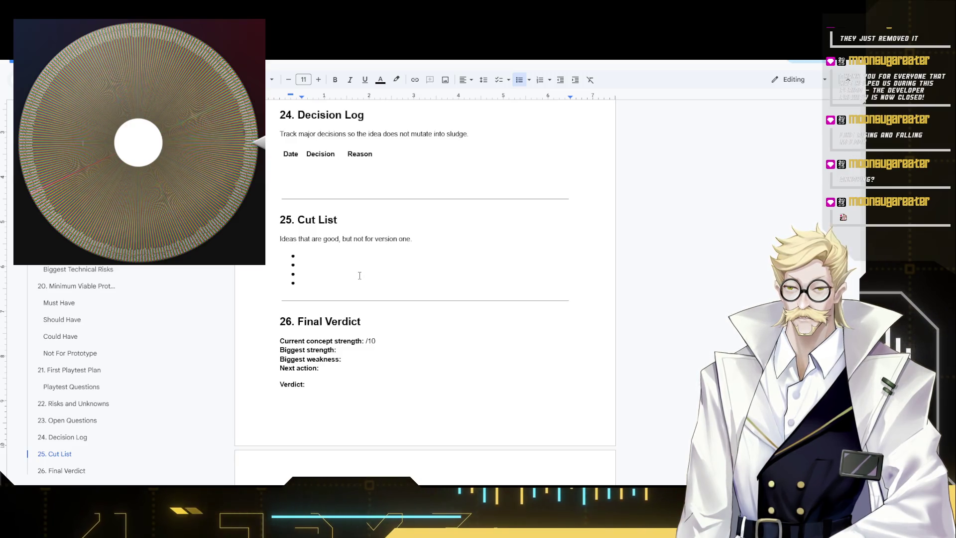
{"action": "scroll", "coordinate": [369, 335], "scroll_direction": "down", "scroll_amount": 2}
{"action": "scroll", "coordinate": [369, 335], "scroll_direction": "down", "scroll_amount": 2}
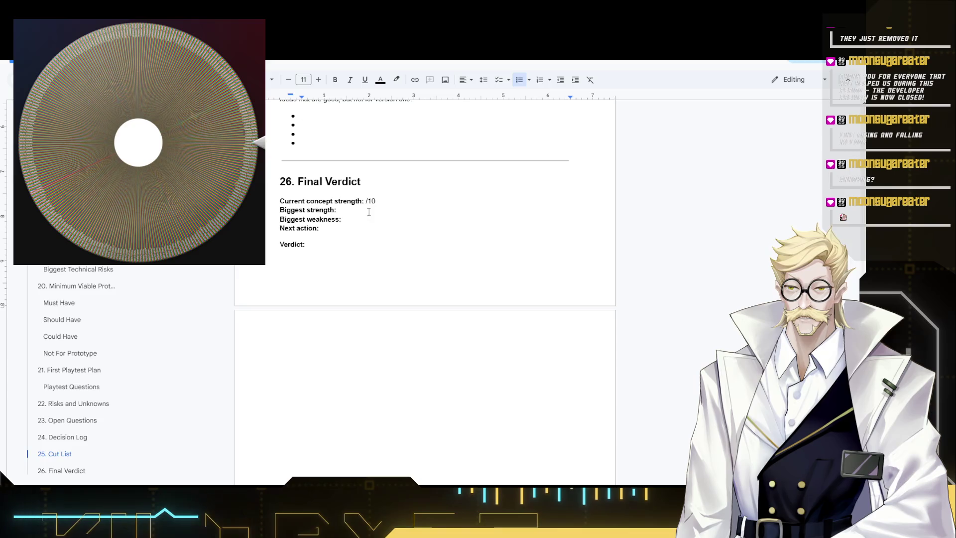
{"action": "scroll", "coordinate": [365, 205], "scroll_direction": "up", "scroll_amount": 2}
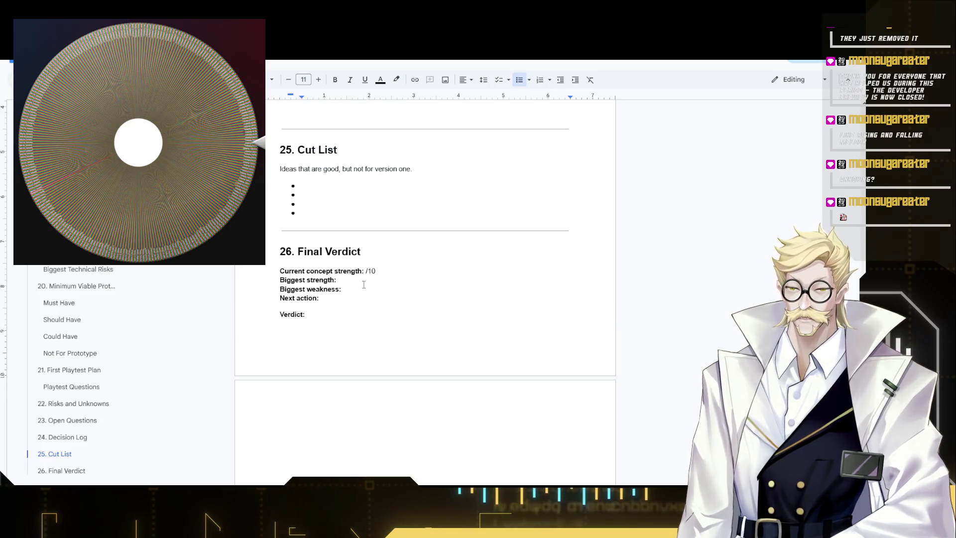
{"action": "scroll", "coordinate": [358, 322], "scroll_direction": "down", "scroll_amount": 8}
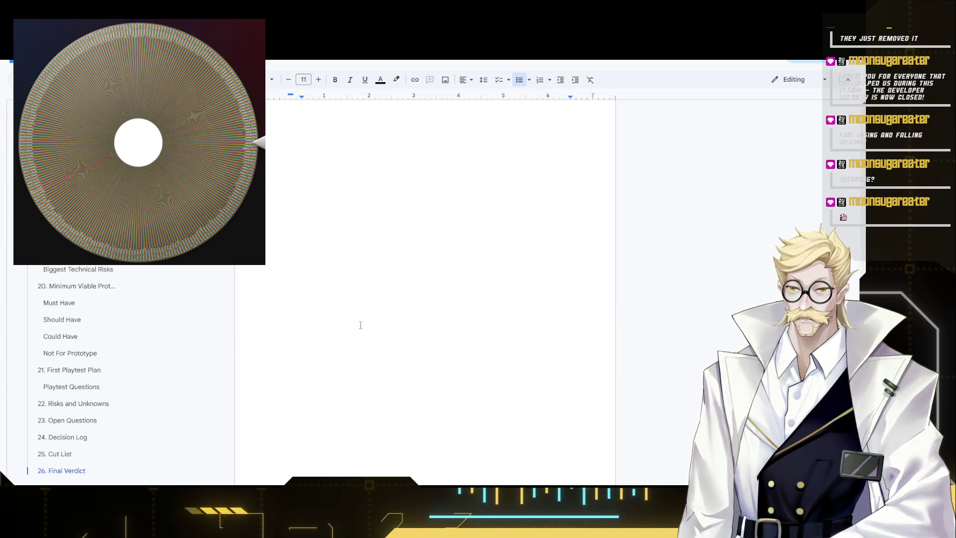
{"action": "scroll", "coordinate": [359, 321], "scroll_direction": "up", "scroll_amount": 4}
{"action": "scroll", "coordinate": [365, 321], "scroll_direction": "up", "scroll_amount": 4}
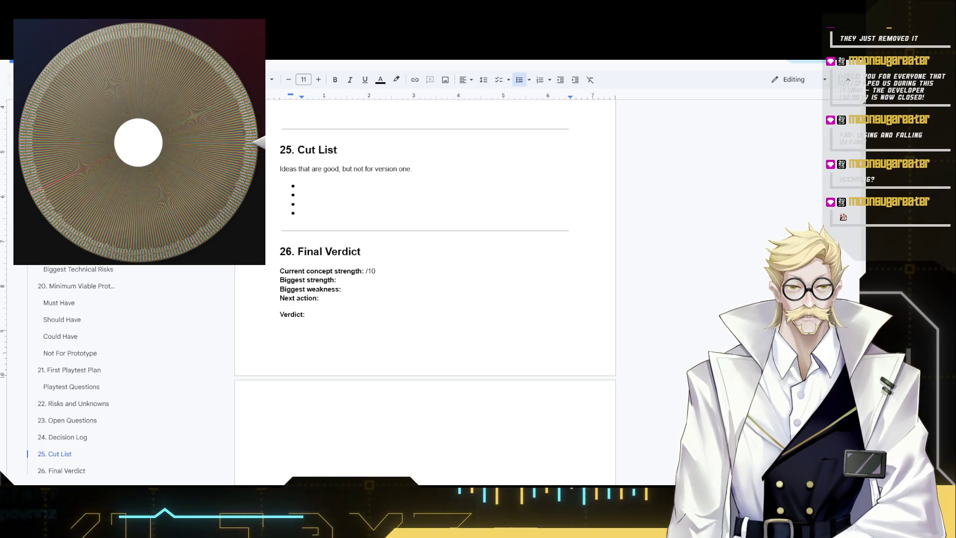
Select all document content from the Final Verdict section, then switch away from the window.
{"action": "left_click", "coordinate": [394, 279]}
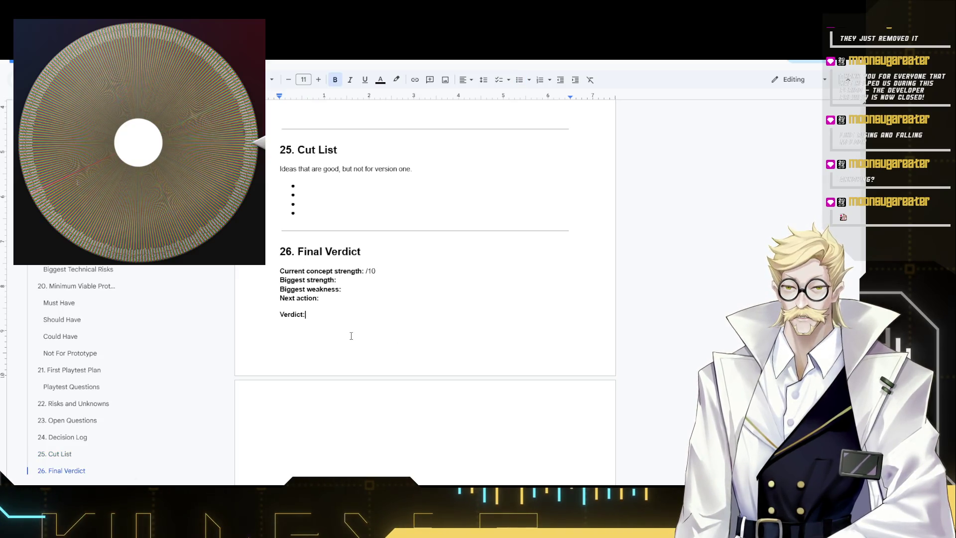
{"action": "key", "text": "ctrl+a"}
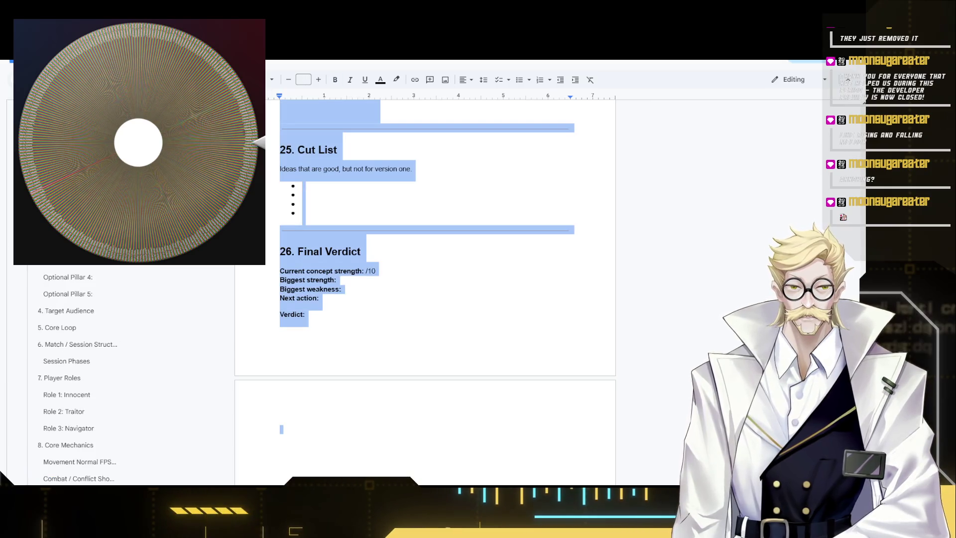
{"action": "key", "text": "alt+Tab"}
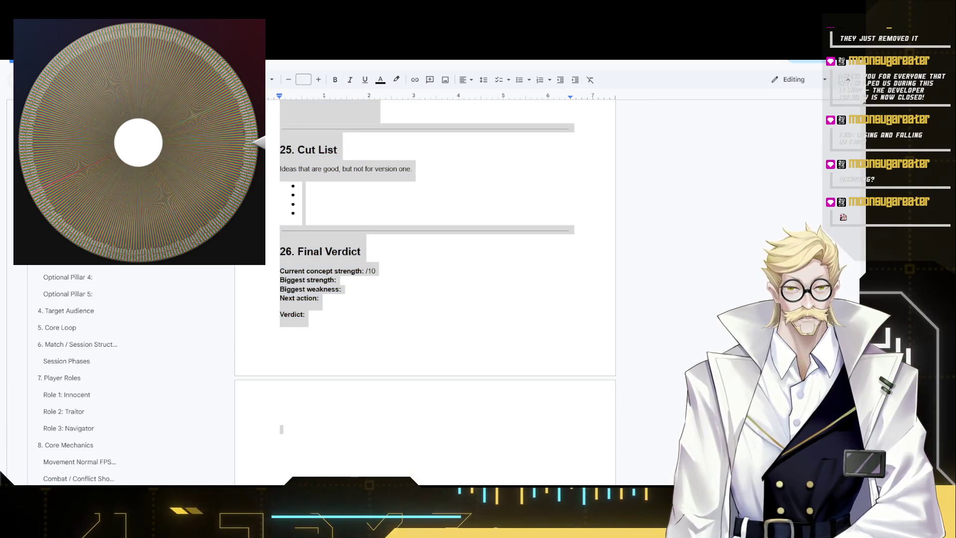
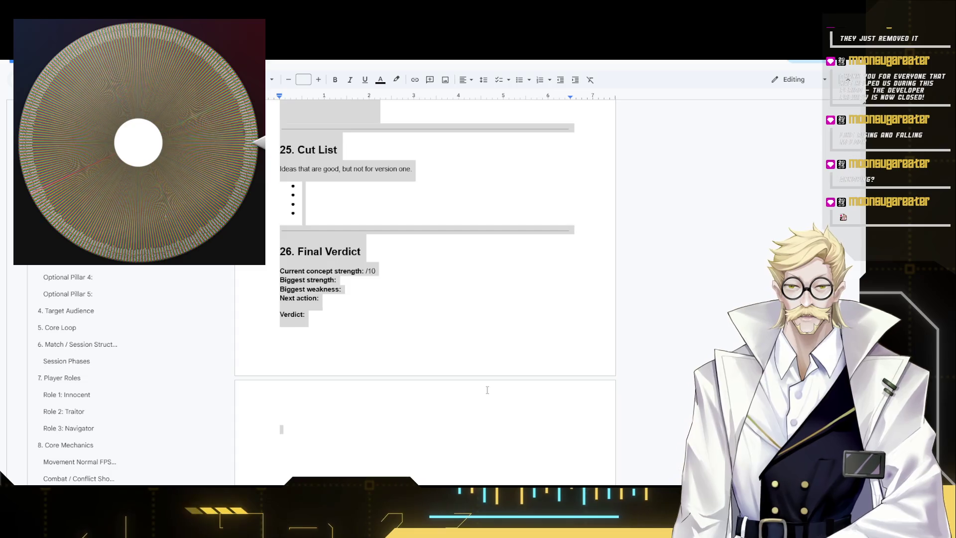
Select and copy the Final Verdict section from the Verdict line up, then clear the document's text.
{"action": "left_click", "coordinate": [282, 429]}
{"action": "scroll", "coordinate": [413, 367], "scroll_direction": "down", "scroll_amount": 5}
{"action": "scroll", "coordinate": [413, 367], "scroll_direction": "up", "scroll_amount": 5}
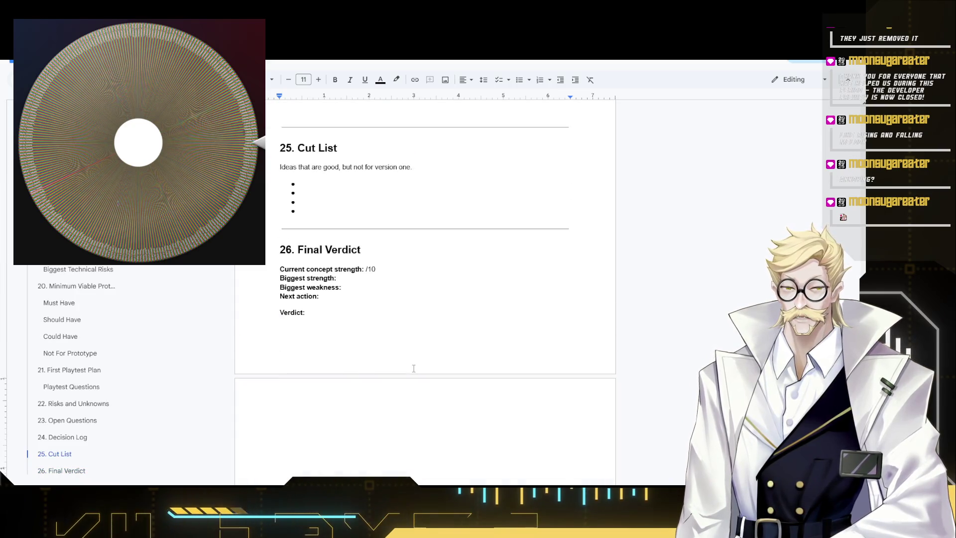
{"action": "left_click", "coordinate": [394, 339]}
{"action": "key", "text": "ctrl+shift+Up"}
{"action": "key", "text": "ctrl+shift+Up"}
{"action": "key", "text": "ctrl+shift+Up"}
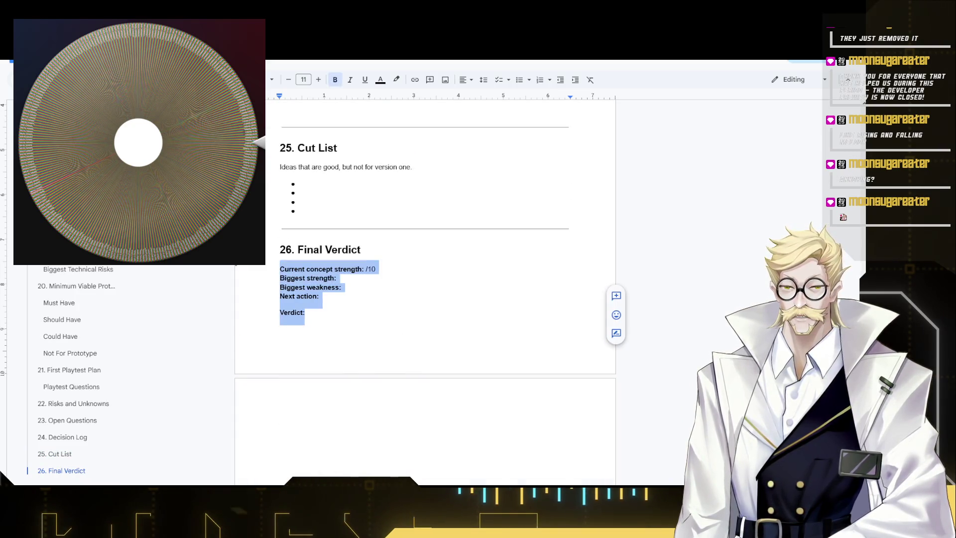
{"action": "key", "text": "ctrl+shift+Up"}
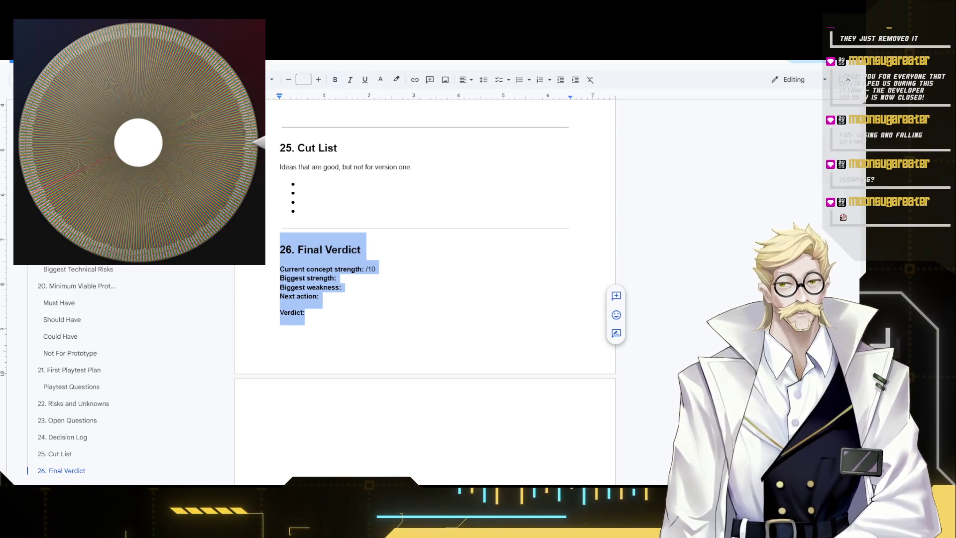
{"action": "key", "text": "alt+Tab"}
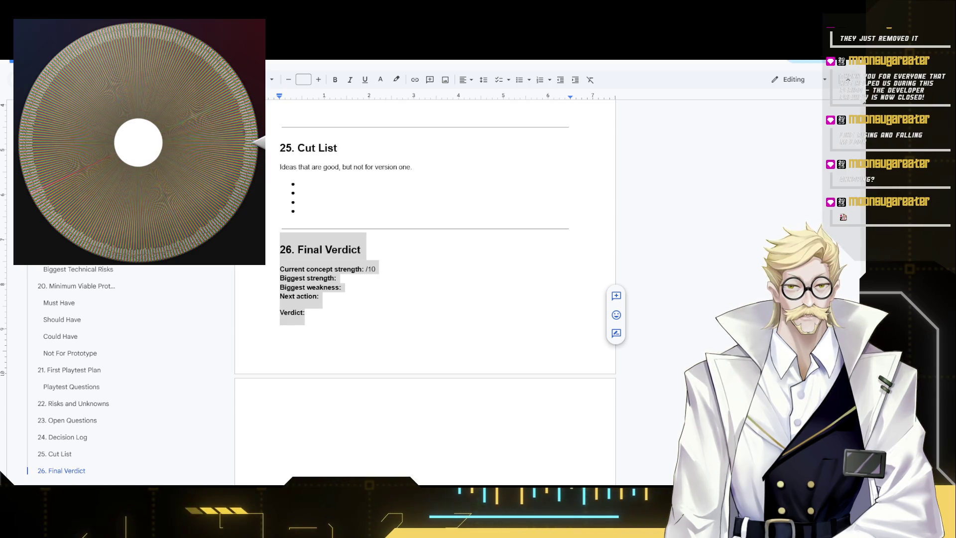
{"action": "key", "text": "BackSpace"}
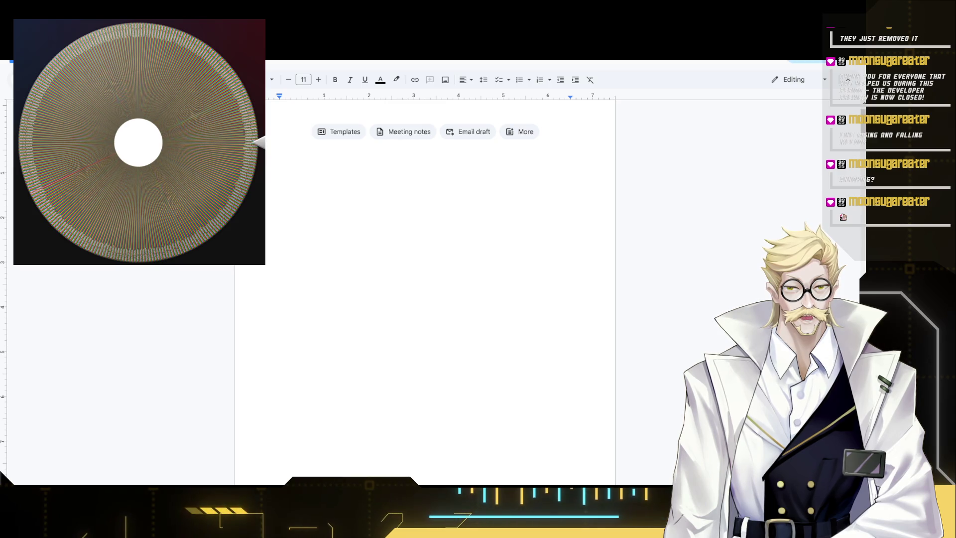
Restore the deleted text so sections 23–26 ending in Final Verdict reappear.
{"action": "key", "text": "ctrl+v"}
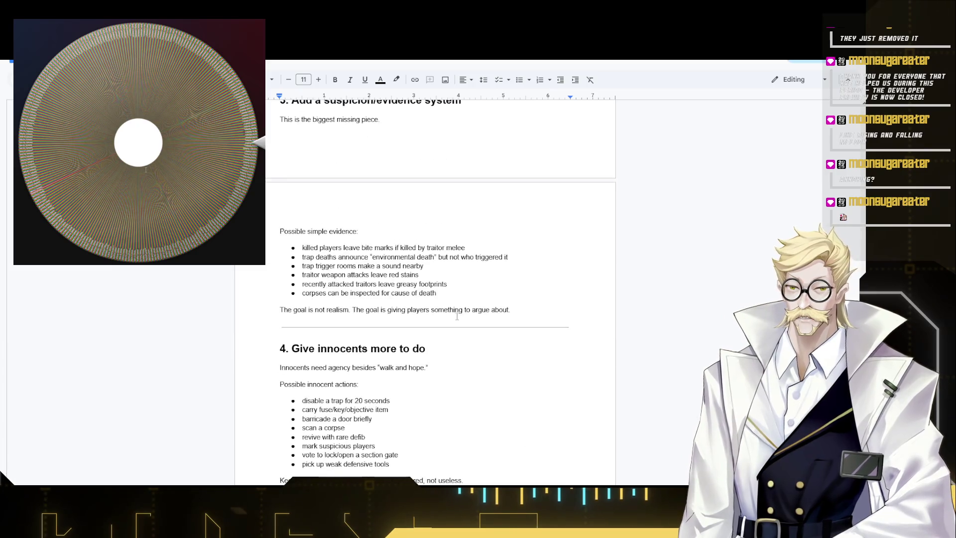
{"action": "key", "text": "ctrl+a"}
{"action": "key", "text": "Delete"}
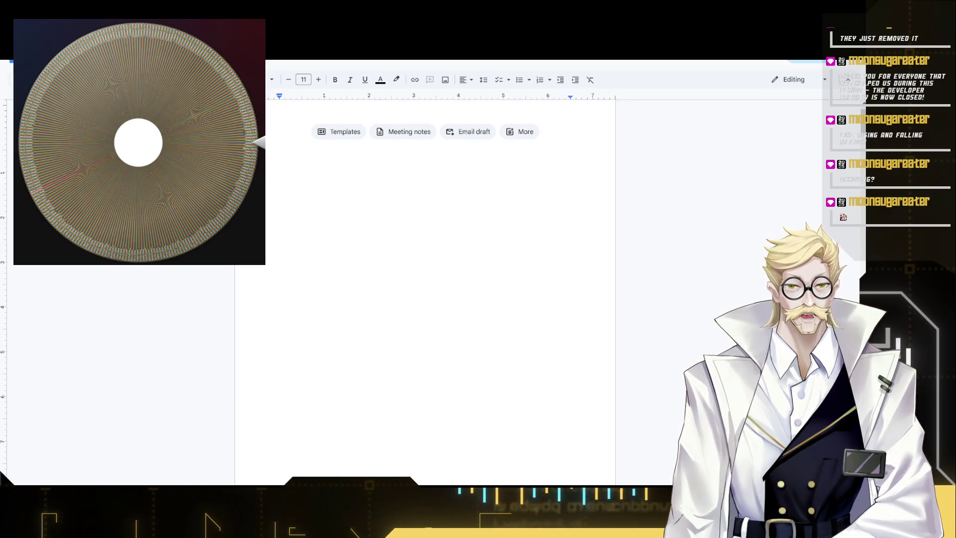
{"action": "key", "text": "ctrl+v"}
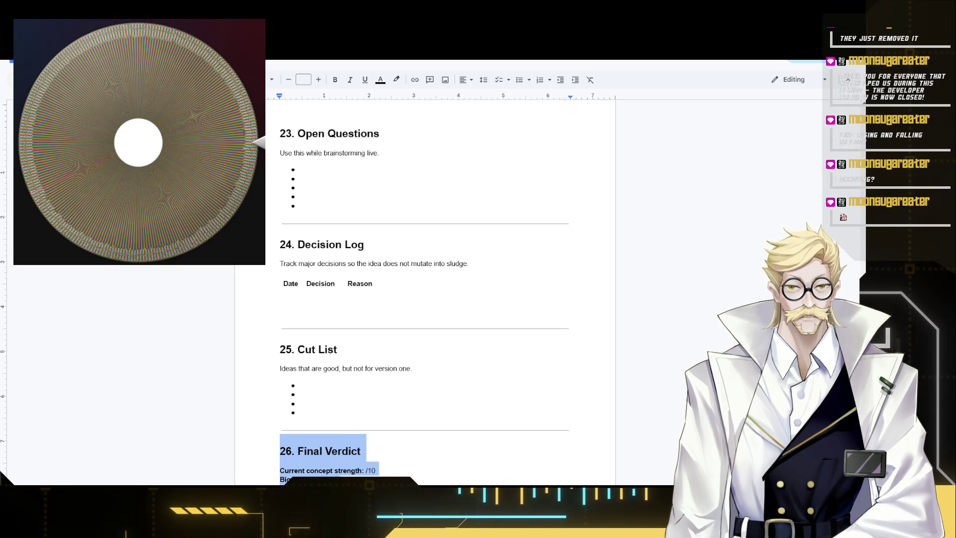
{"action": "key", "text": "alt+Tab"}
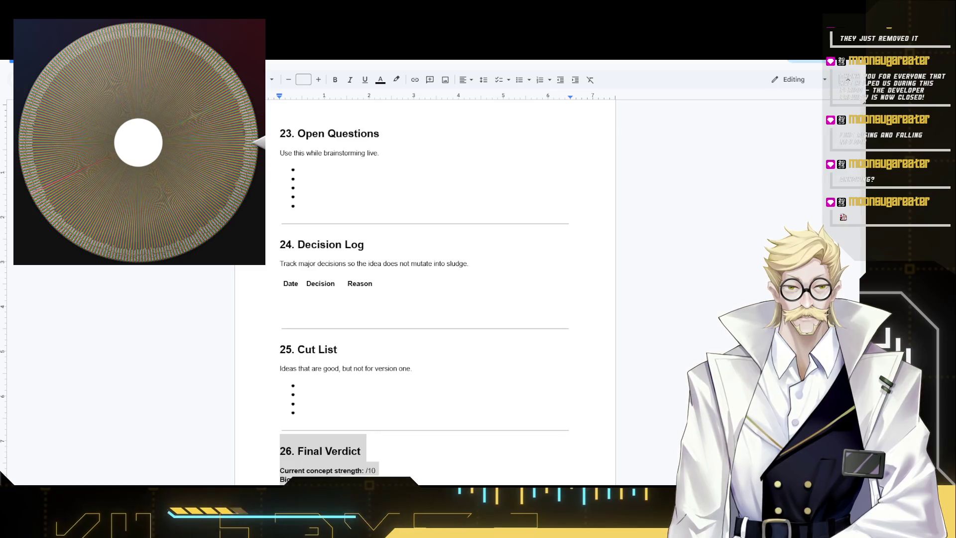
{"action": "scroll", "coordinate": [373, 299], "scroll_direction": "down", "scroll_amount": 3}
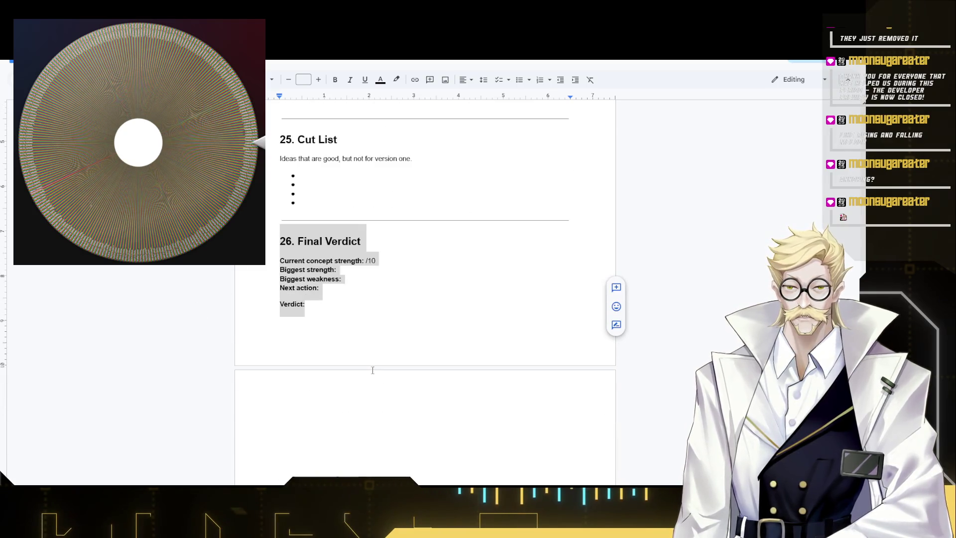
{"action": "key", "text": "Right"}
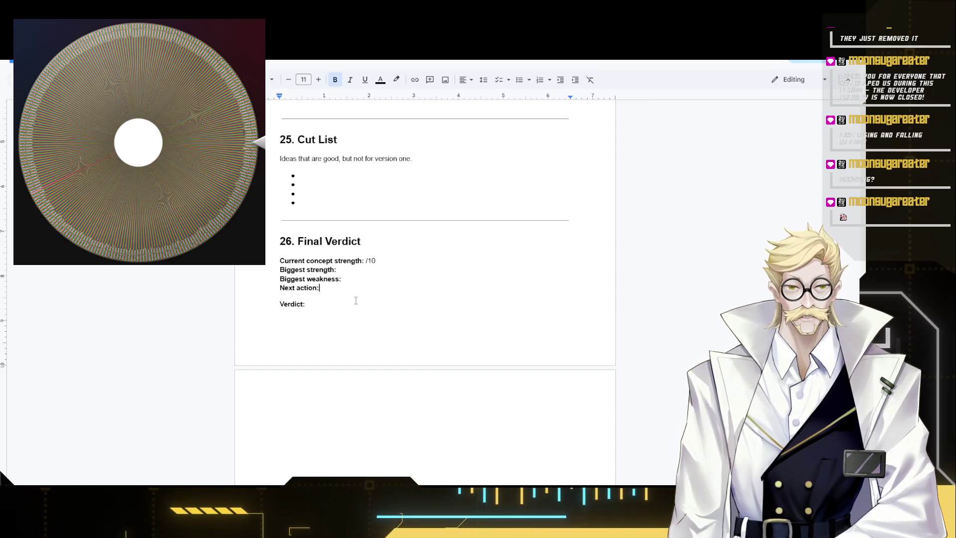
{"action": "left_click_drag", "start_coordinate": [316, 301], "coordinate": [279, 238]}
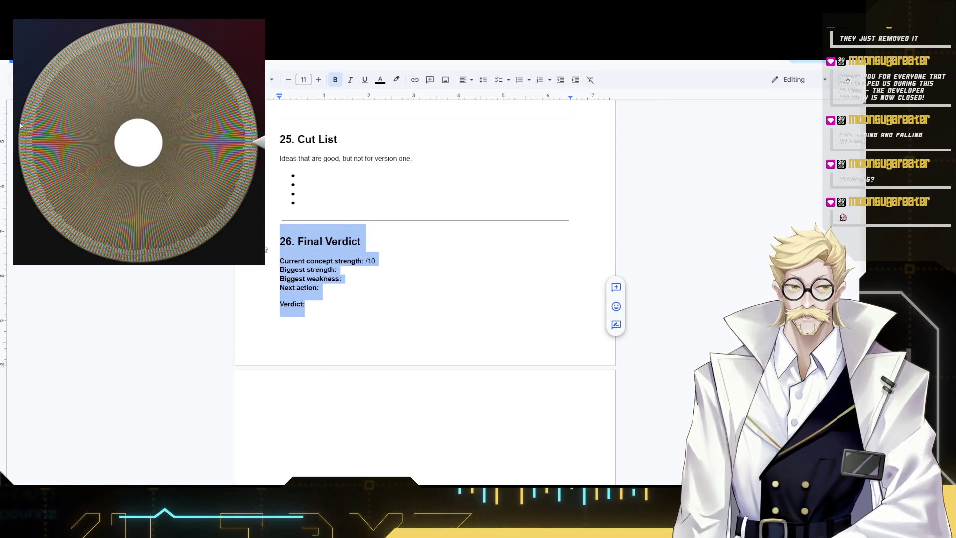
{"action": "key", "text": "ctrl+v"}
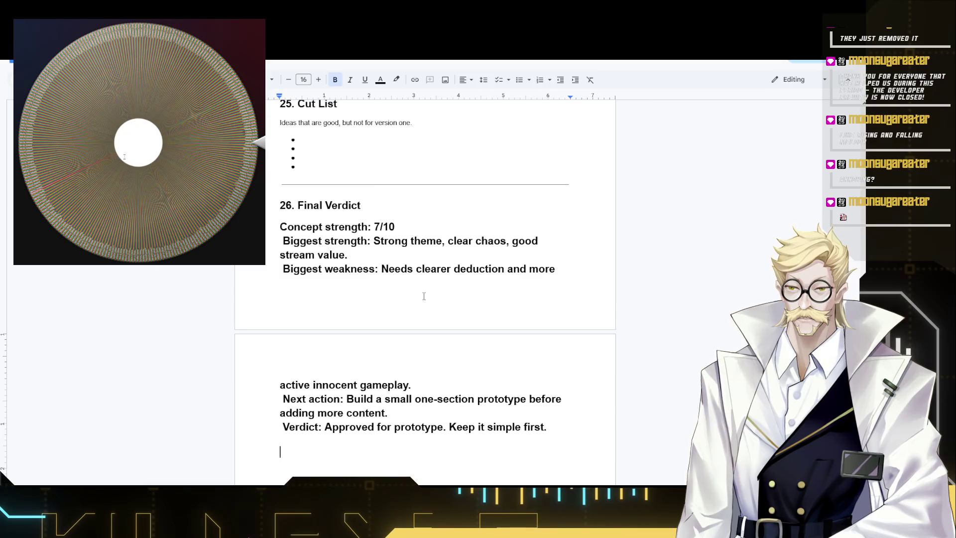
{"action": "key", "text": "ctrl+z"}
{"action": "right_click", "coordinate": [296, 217]}
{"action": "left_click", "coordinate": [280, 225]}
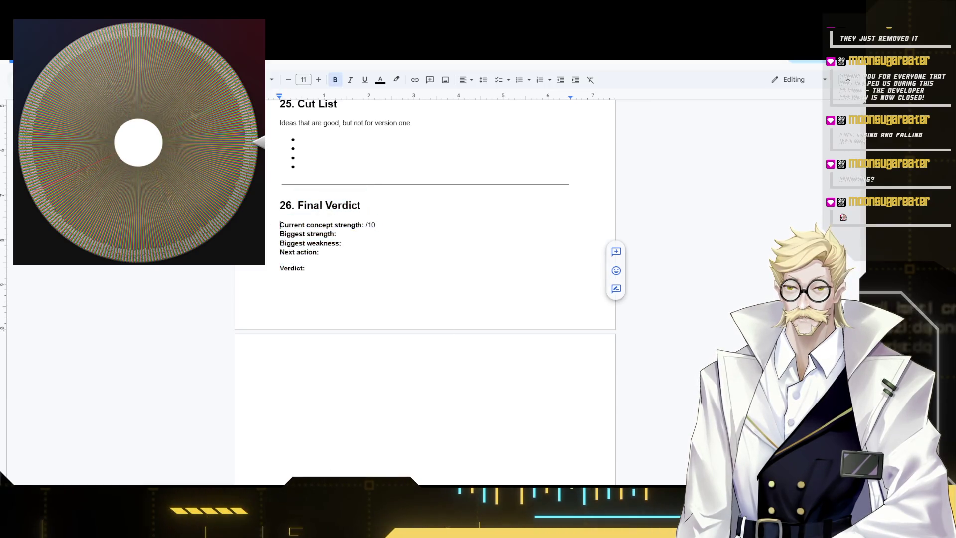
{"action": "left_click_drag", "start_coordinate": [306, 269], "coordinate": [279, 202]}
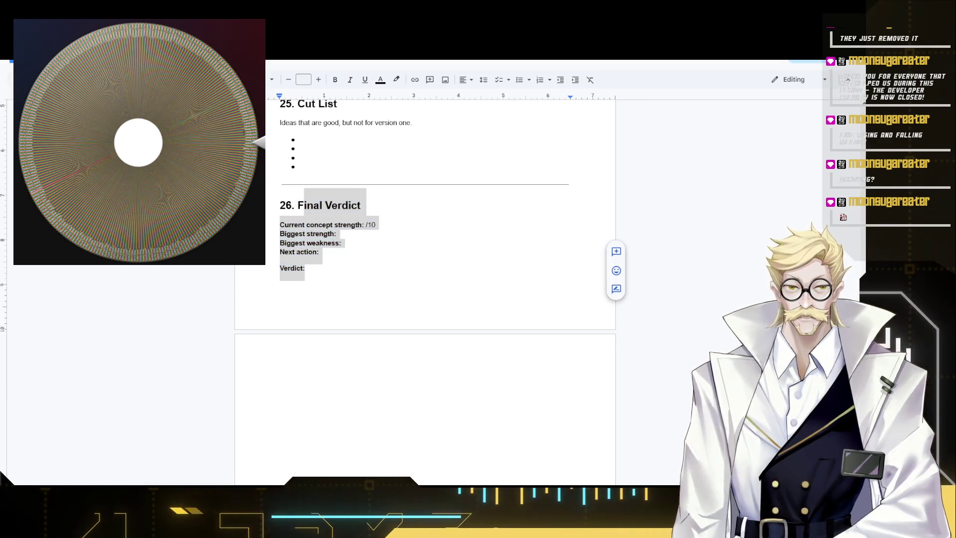
{"action": "left_click", "coordinate": [365, 224]}
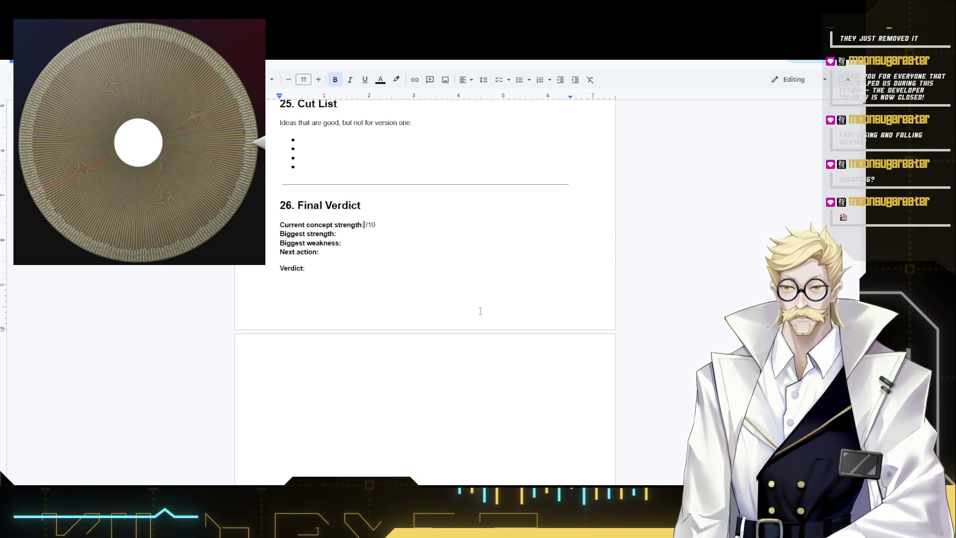
{"action": "type", "text": "7"}
Fix the stray edit on the Biggest strength line and dismiss the paste options without pasting.
{"action": "key", "text": "Down"}
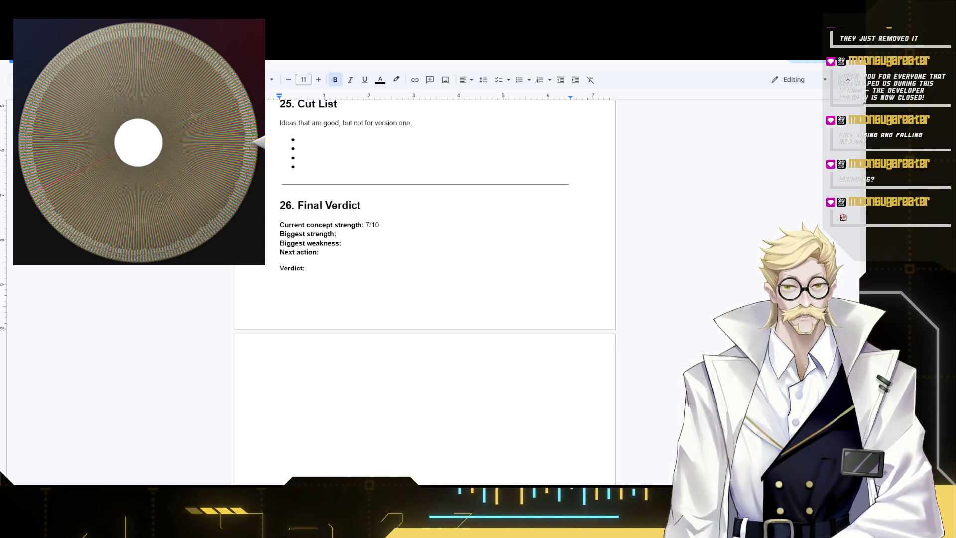
{"action": "type", "text": "V"}
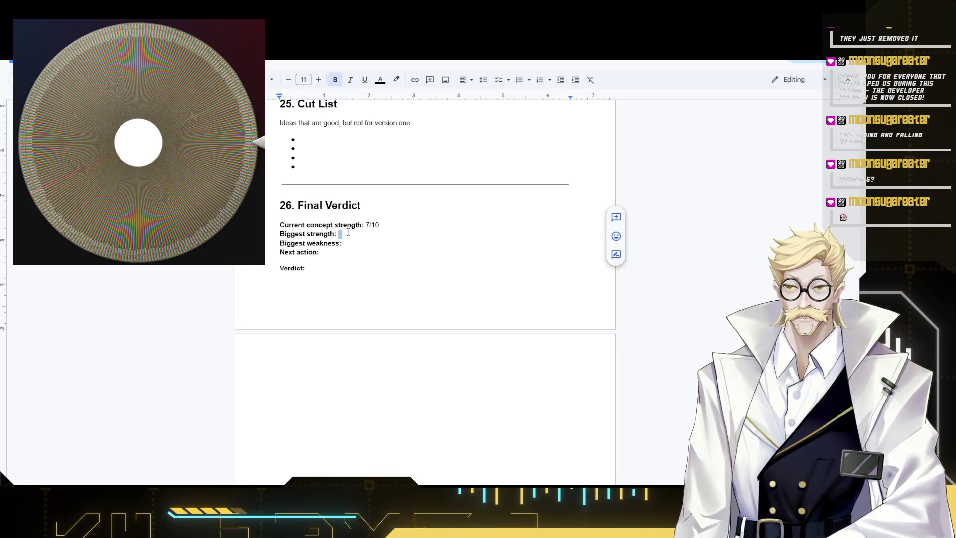
{"action": "key", "text": "Delete"}
{"action": "scroll", "coordinate": [387, 296], "scroll_direction": "up", "scroll_amount": 3}
{"action": "key", "text": "ctrl+z"}
{"action": "key", "text": "ctrl+z"}
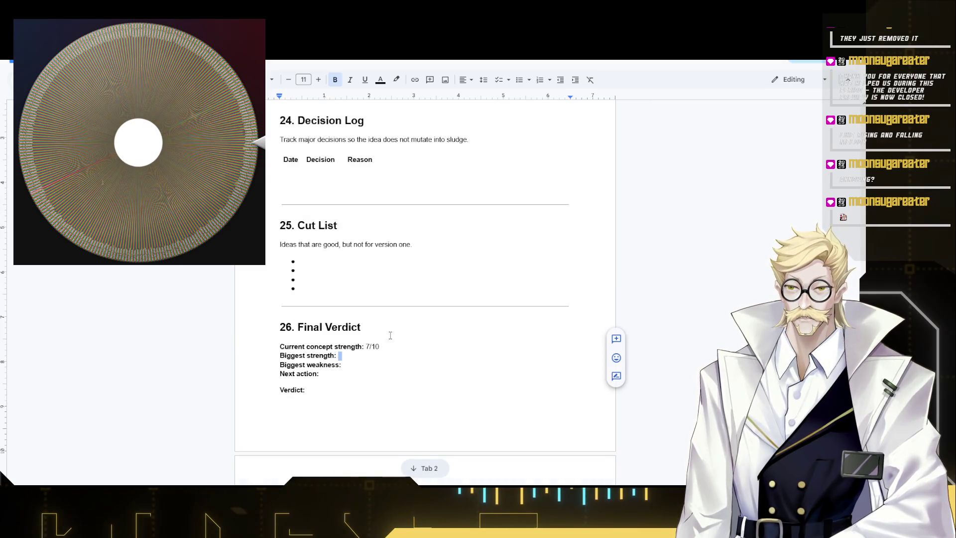
{"action": "scroll", "coordinate": [386, 322], "scroll_direction": "down", "scroll_amount": 3}
{"action": "right_click", "coordinate": [354, 218]}
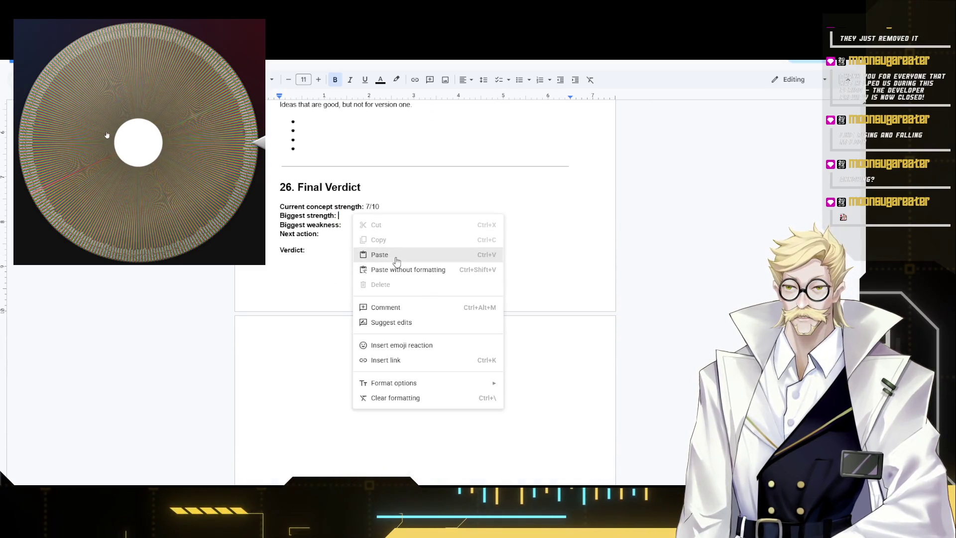
{"action": "left_click", "coordinate": [366, 251]}
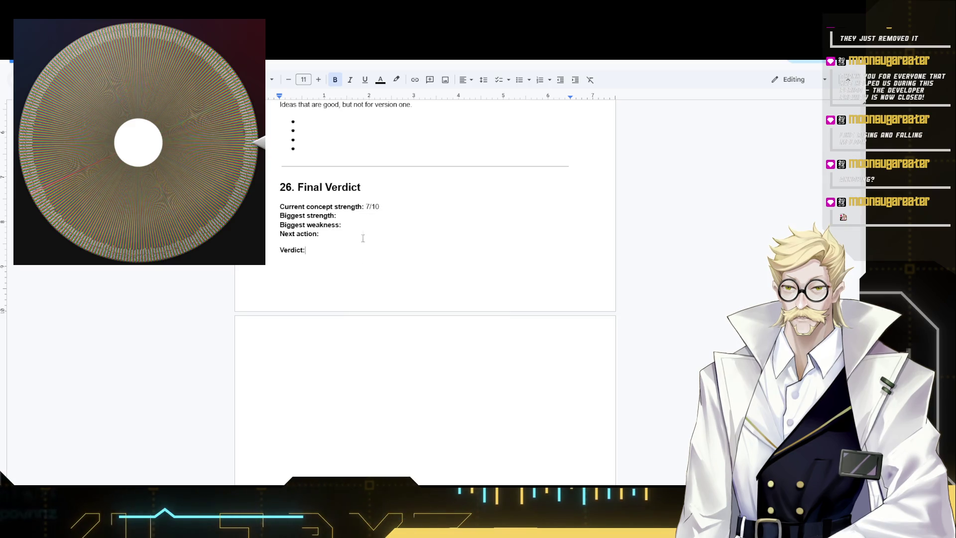
Set 'Strong theme, clear chaos, good stream value' in regular weight and move to Biggest weakness.
{"action": "left_click", "coordinate": [343, 215]}
{"action": "type", "text": "Strong theme, clear chaos, good stream value."}
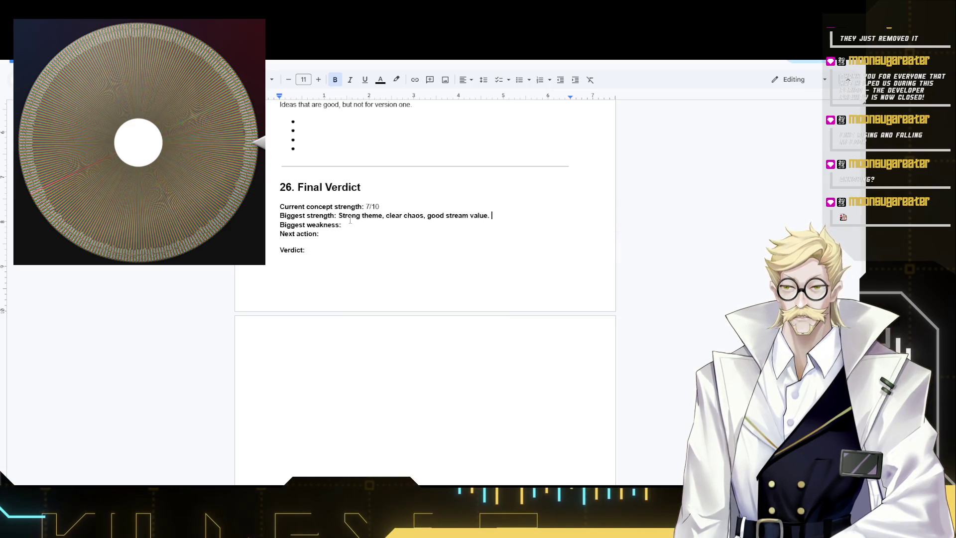
{"action": "left_click", "coordinate": [339, 216], "text": "shift"}
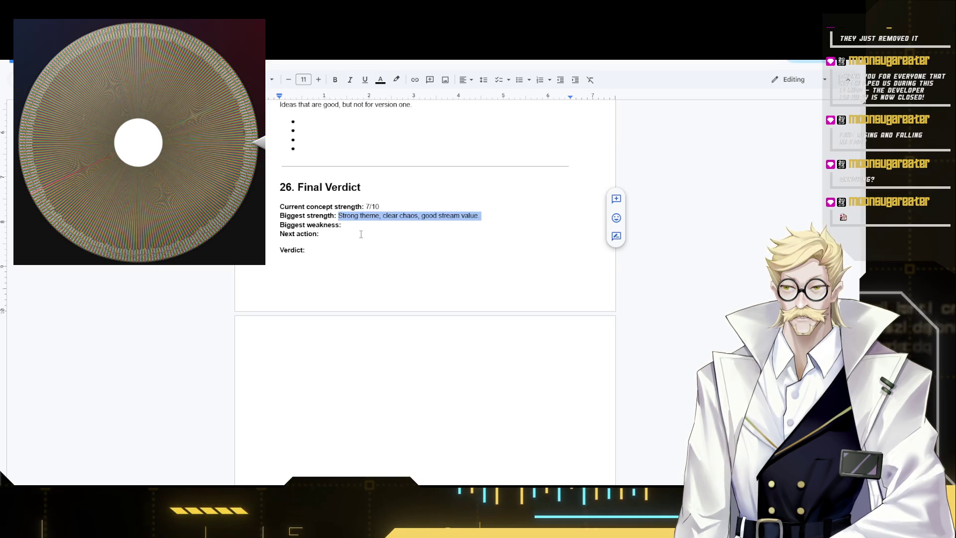
{"action": "left_click", "coordinate": [344, 230]}
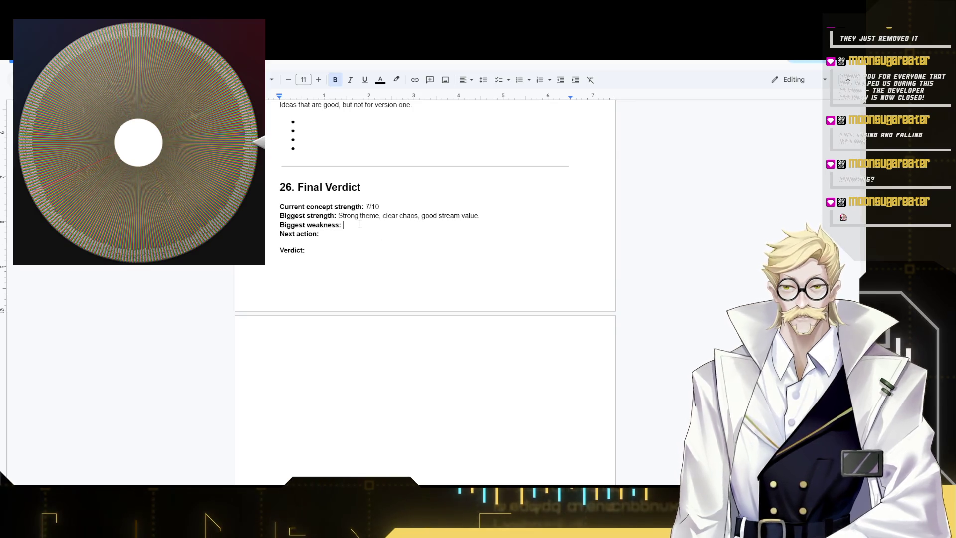
{"action": "type", "text": "Needs clearer deduction and more active innocent gameplay."}
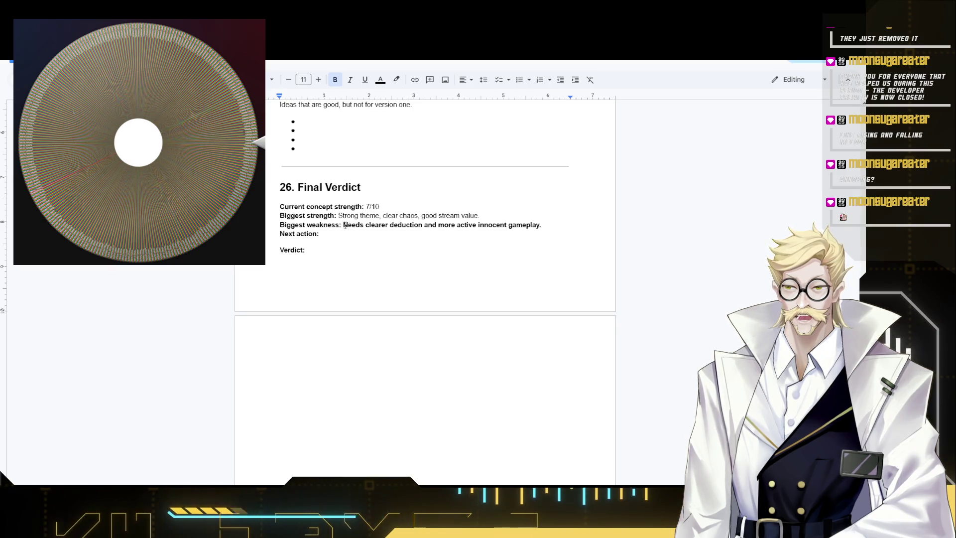
Make the Biggest weakness and Next action answers regular weight.
{"action": "left_click", "coordinate": [344, 224], "text": "shift"}
{"action": "key", "text": "ctrl+b"}
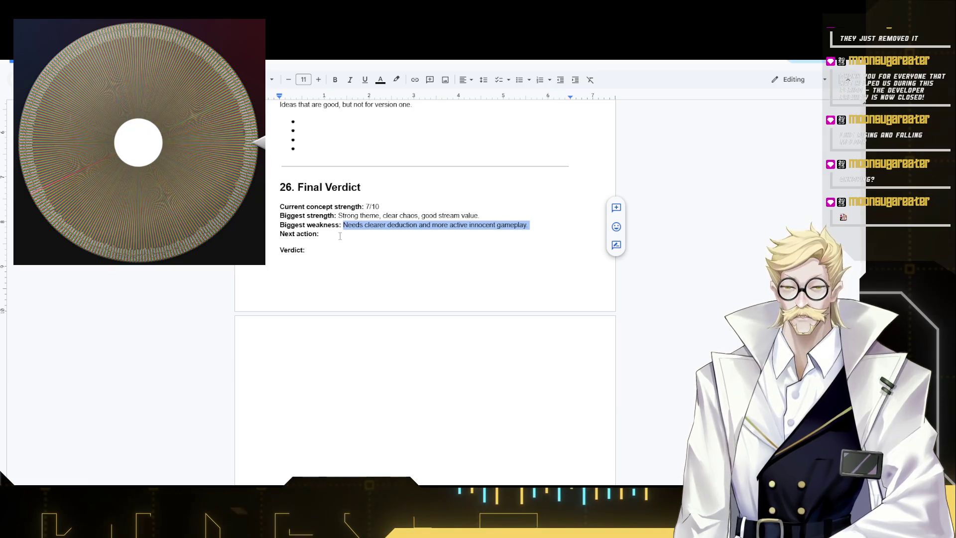
{"action": "left_click", "coordinate": [339, 236]}
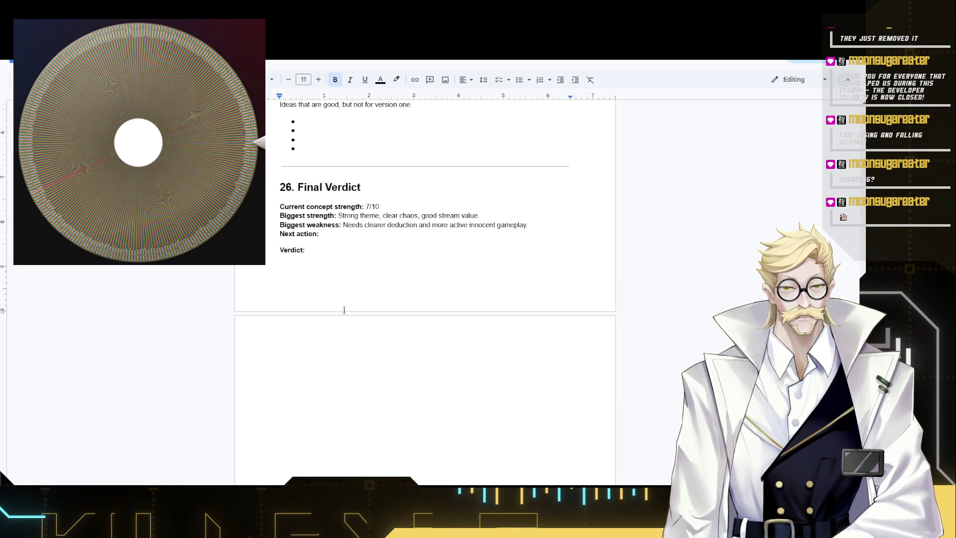
{"action": "left_click", "coordinate": [337, 236], "text": "shift"}
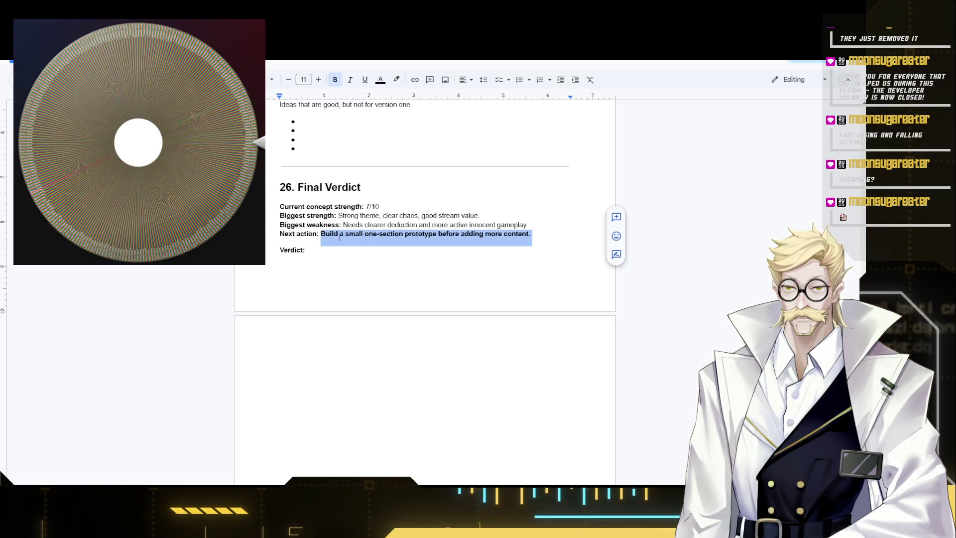
{"action": "left_click_drag", "start_coordinate": [529, 224], "coordinate": [343, 225]}
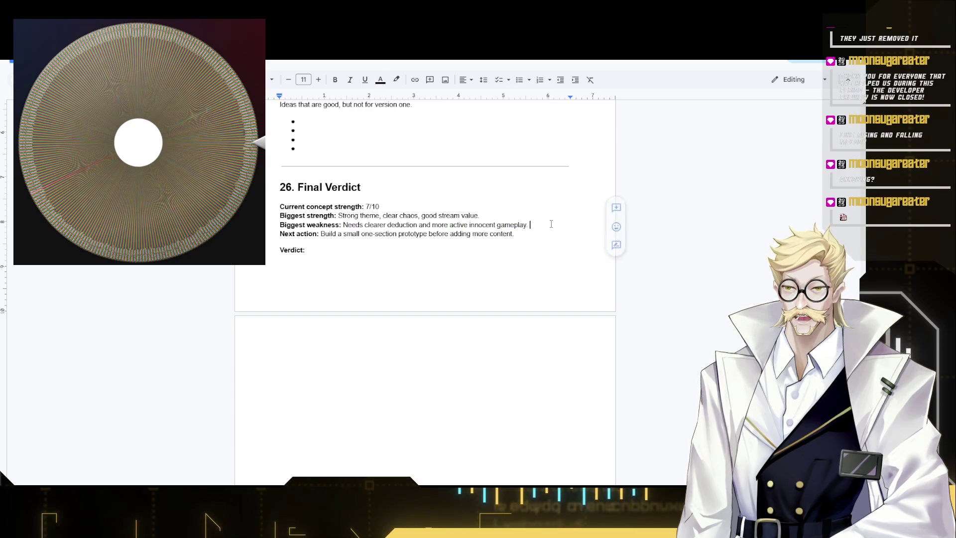
{"action": "left_click_drag", "start_coordinate": [529, 225], "coordinate": [352, 226]}
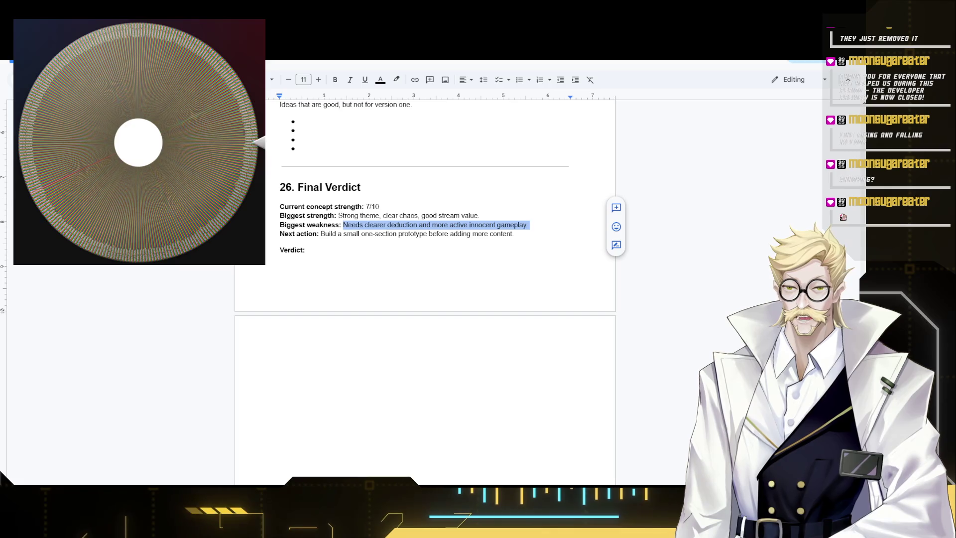
{"action": "key", "text": "alt+Tab"}
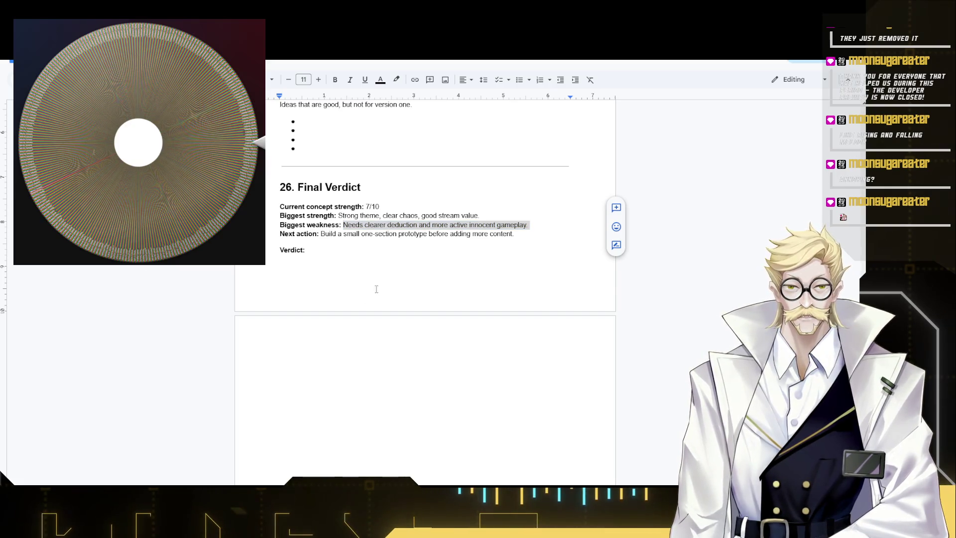
Make the Verdict answer 'Approved for prototype. Keep it simple first.' regular weight.
{"action": "left_click", "coordinate": [344, 249]}
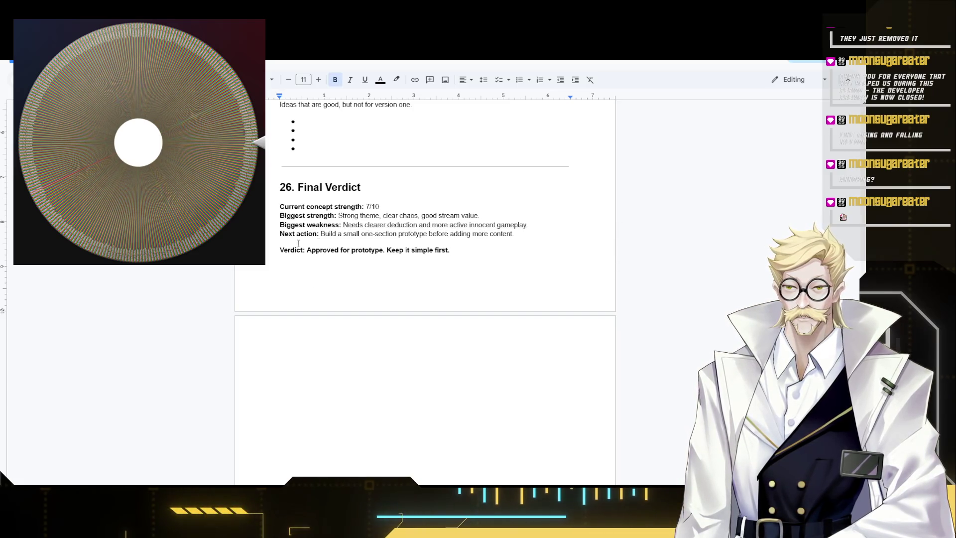
{"action": "left_click", "coordinate": [306, 250], "text": "shift"}
{"action": "key", "text": "ctrl+b"}
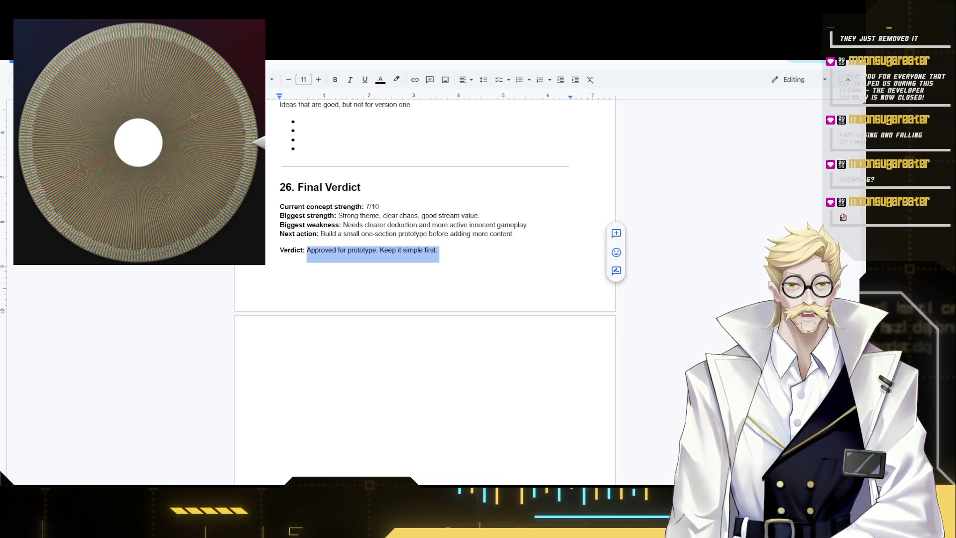
Paste the Key Points heading and ten-item bulleted list at the top of the page after Final Verdict.
{"action": "key", "text": "alt+Tab"}
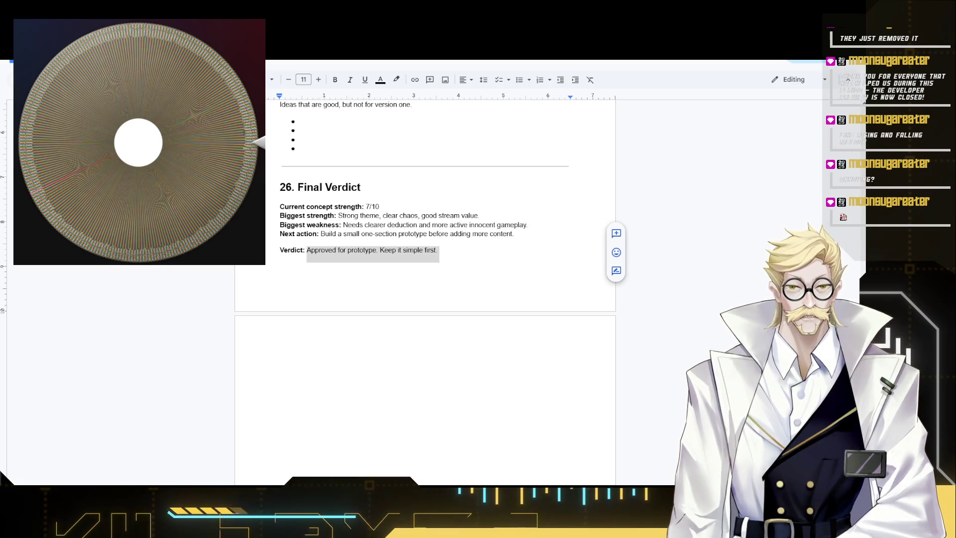
{"action": "left_click", "coordinate": [463, 370]}
{"action": "type", "text": "Key Points The title Sausage Feast is memorable and fits the silly-serious tone. The core fantasy is strong: panic, betrayal, chaos, and escape. The Navigator role is a good idea and gives the group direction. Proximity chat should create strong tension and funny moments. Physics traps fit S&Box well and should be a major focus. Innocents need more active choices so they do not feel boring. Traitors may be too strong if they get more HP, weapons, traps, and surprise advantage. The game needs clear evidence or suspicion tools, not just random accusations. Early death must not lead to boring downtime. The first prototype should prove the core loop before adding cosmetics, modifiers, or more maps."}
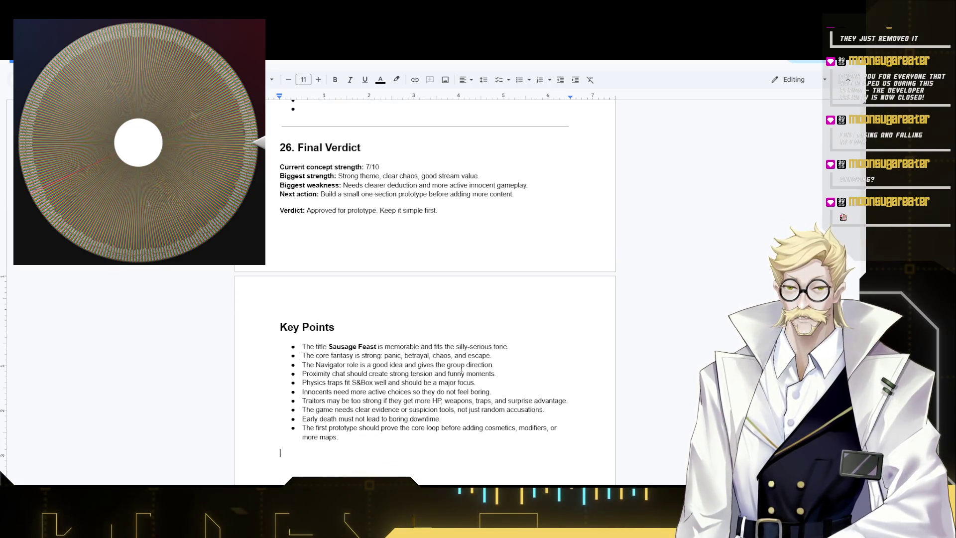
{"action": "scroll", "coordinate": [356, 346], "scroll_direction": "down", "scroll_amount": 2}
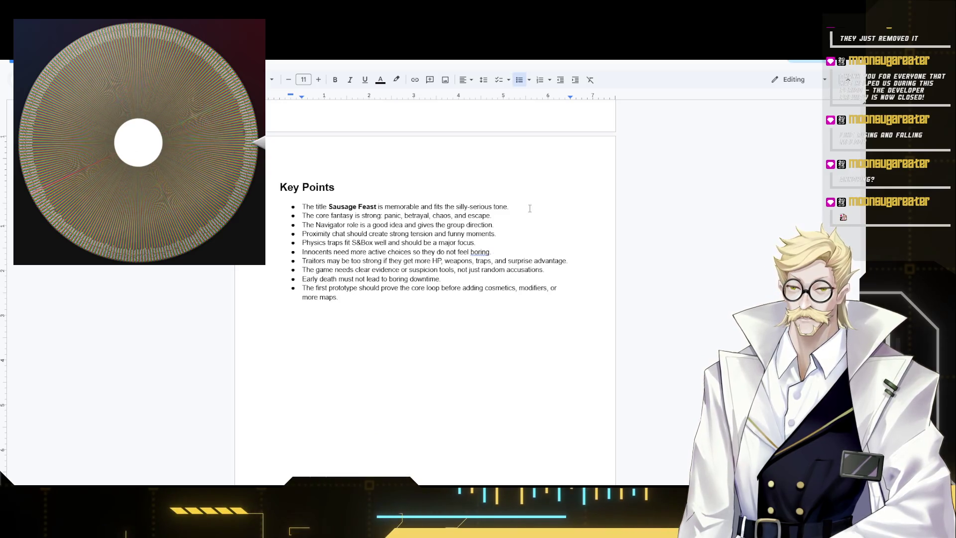
{"action": "left_click_drag", "start_coordinate": [524, 210], "coordinate": [302, 207]}
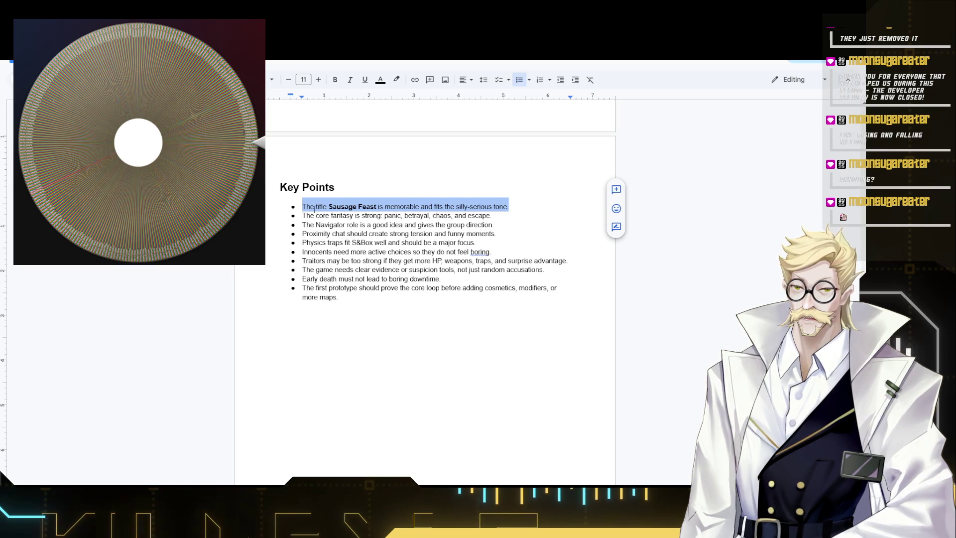
{"action": "left_click_drag", "start_coordinate": [303, 215], "coordinate": [493, 215]}
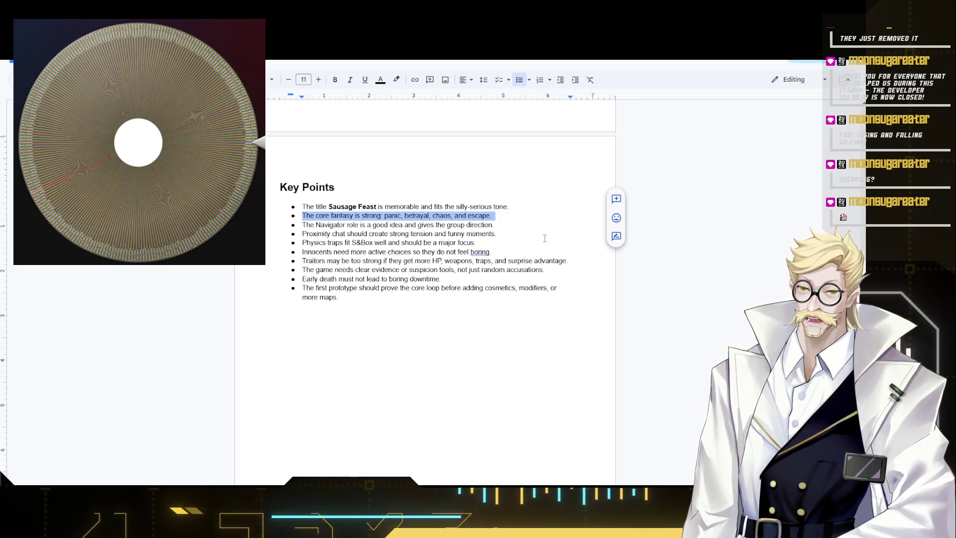
{"action": "left_click", "coordinate": [366, 225]}
{"action": "triple_click", "coordinate": [366, 225]}
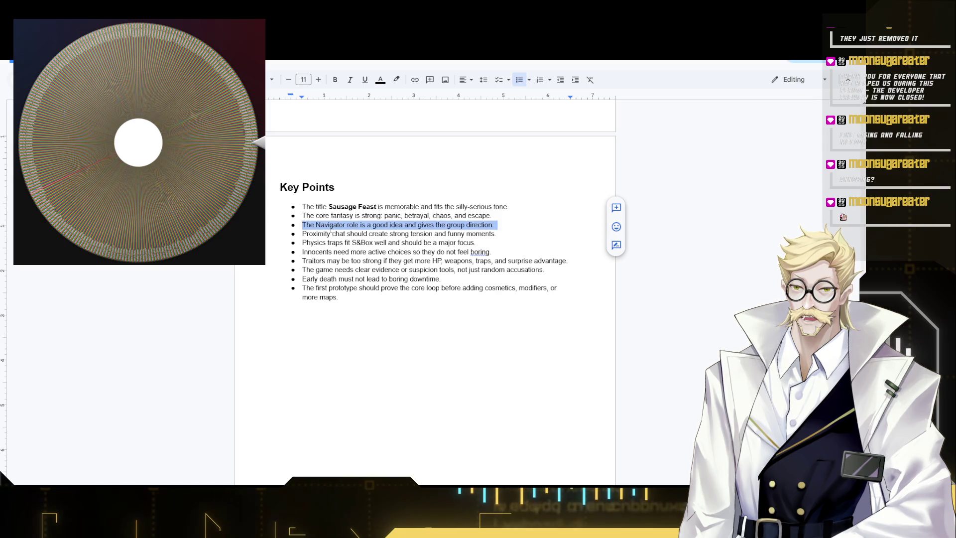
{"action": "triple_click", "coordinate": [349, 234]}
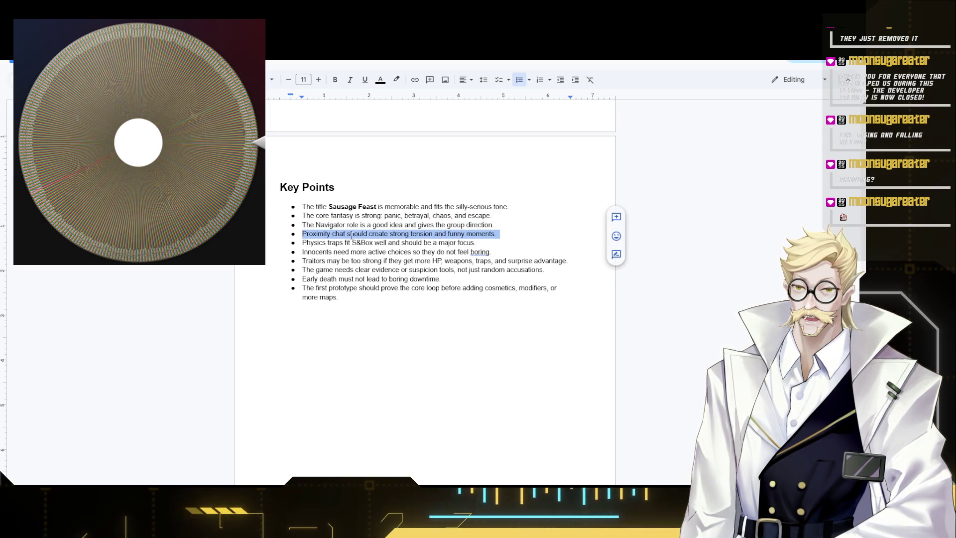
{"action": "triple_click", "coordinate": [411, 243]}
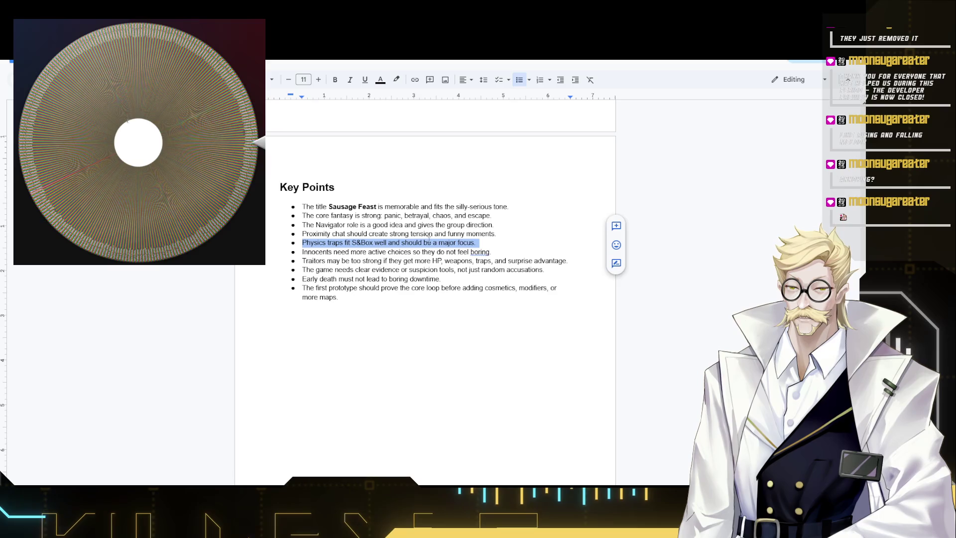
{"action": "triple_click", "coordinate": [358, 253]}
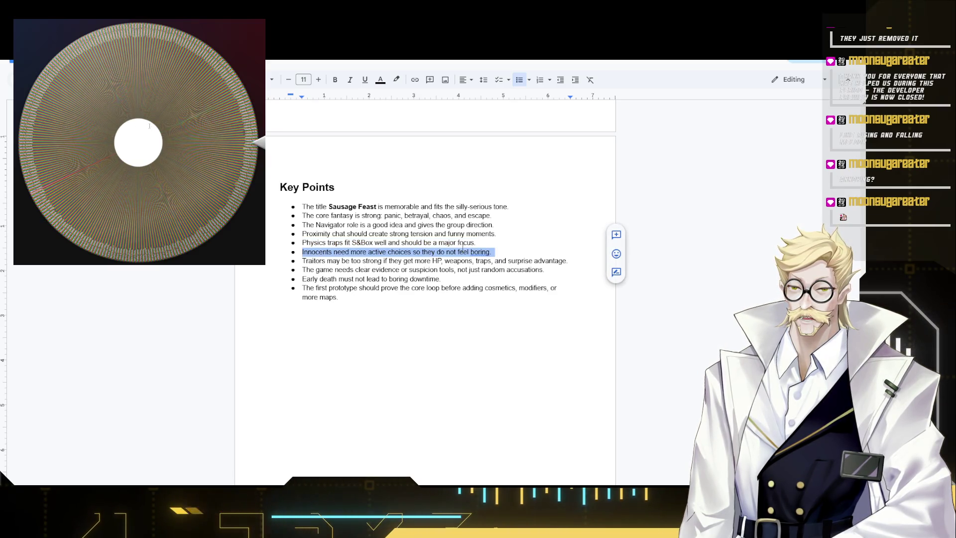
{"action": "triple_click", "coordinate": [344, 261]}
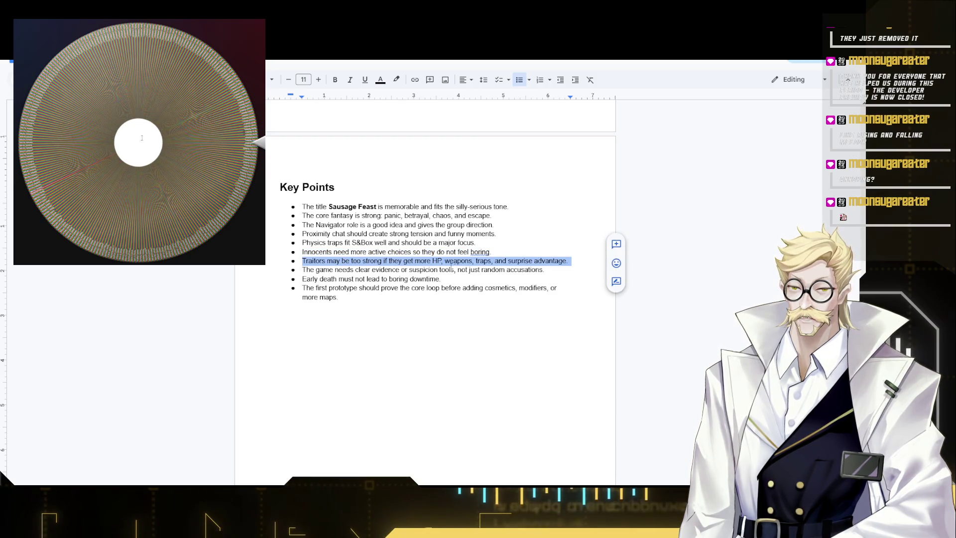
{"action": "triple_click", "coordinate": [367, 270]}
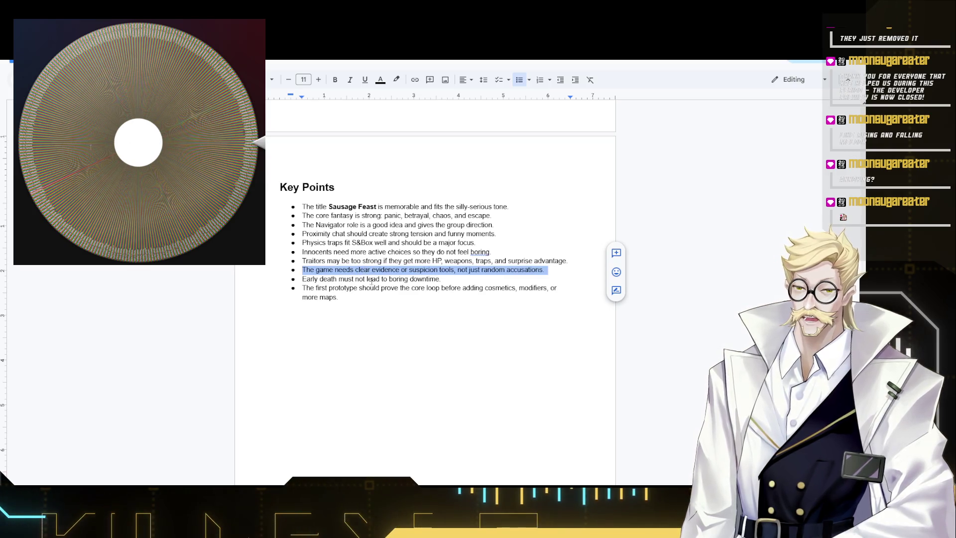
{"action": "left_click", "coordinate": [343, 298]}
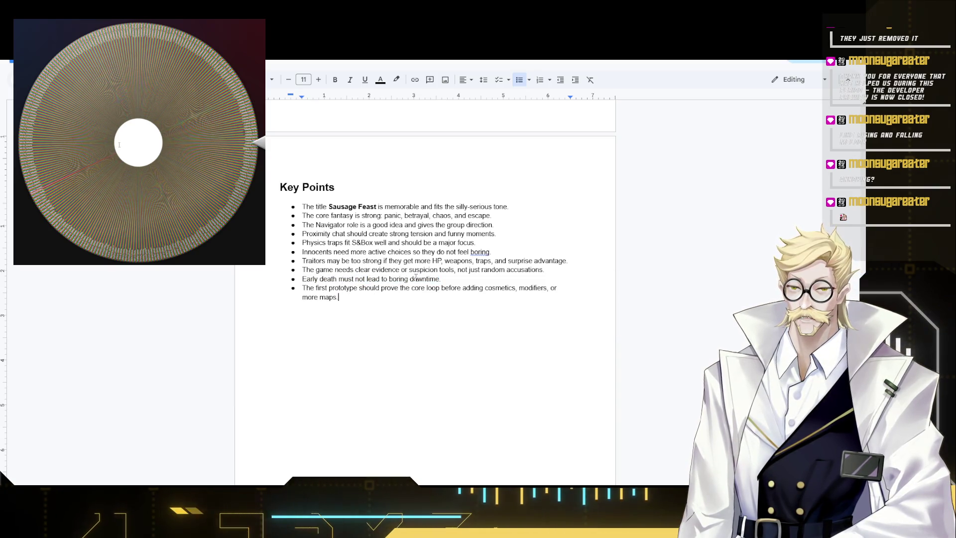
{"action": "triple_click", "coordinate": [442, 279]}
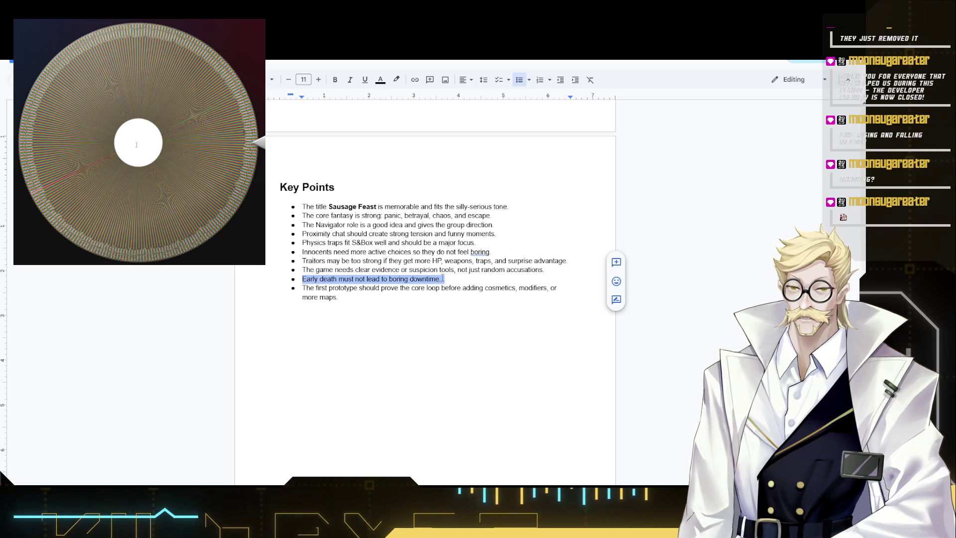
{"action": "left_click", "coordinate": [403, 298]}
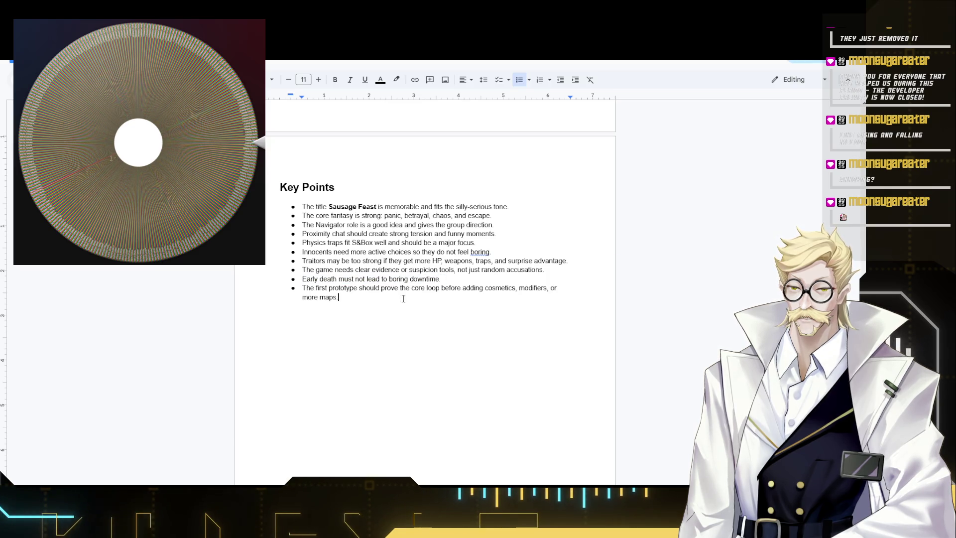
{"action": "triple_click", "coordinate": [334, 279]}
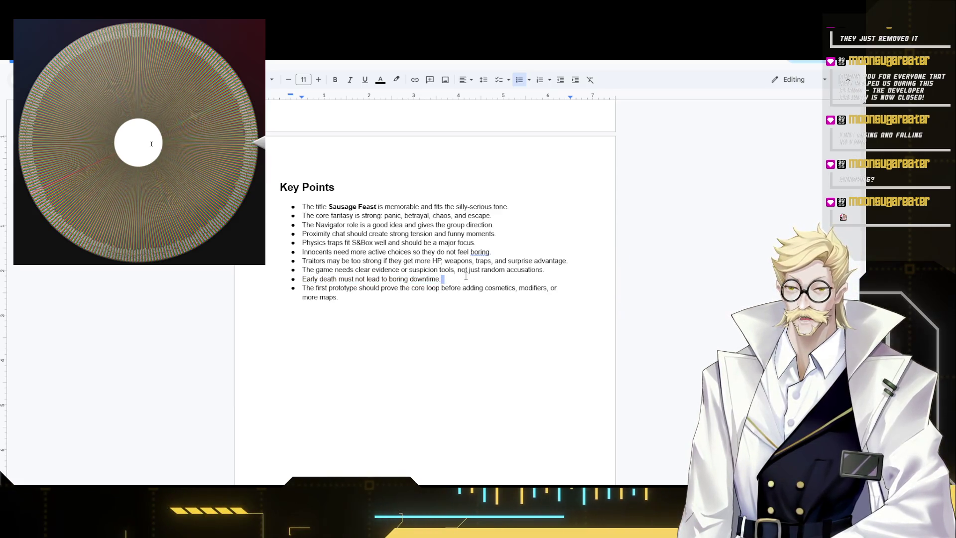
{"action": "left_click_drag", "start_coordinate": [441, 279], "coordinate": [302, 278]}
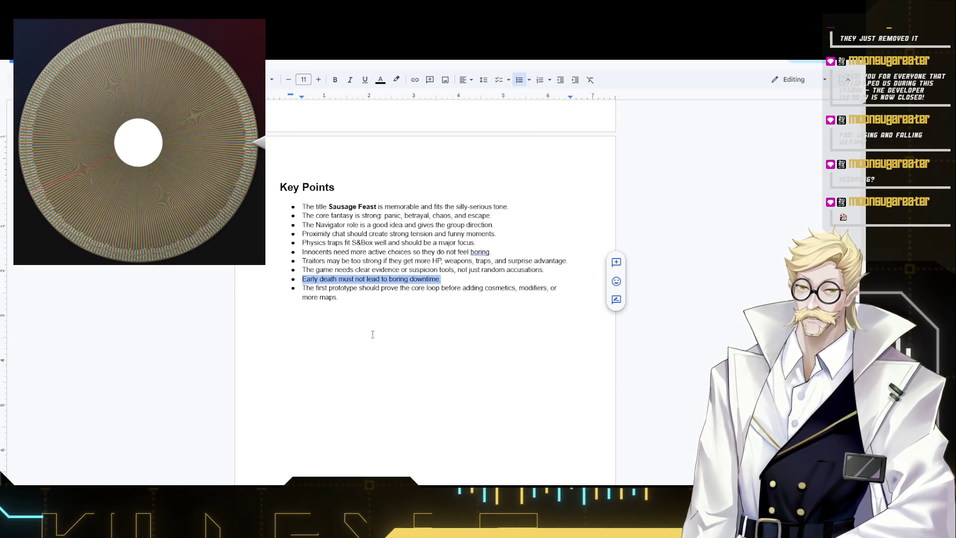
{"action": "left_click_drag", "start_coordinate": [366, 297], "coordinate": [302, 288]}
{"action": "left_click", "coordinate": [437, 306]}
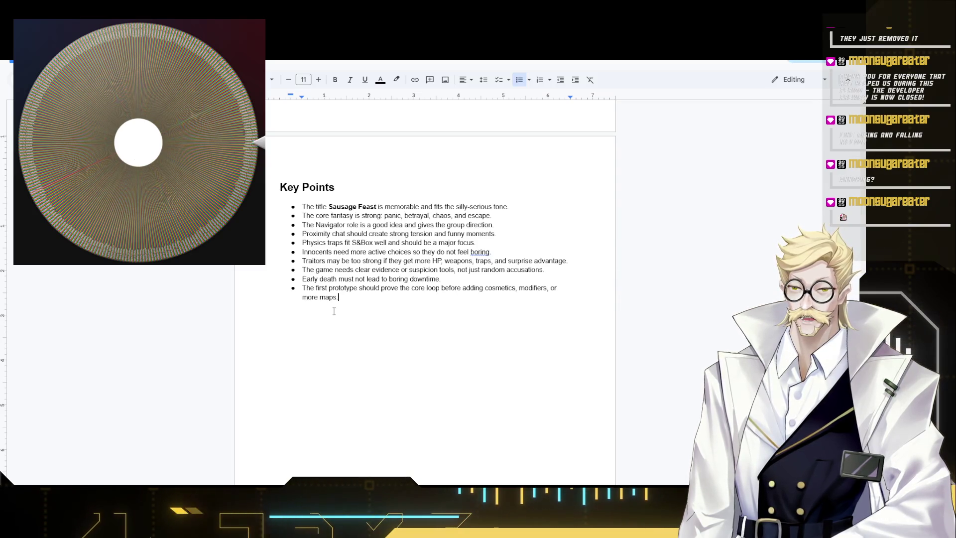
{"action": "scroll", "coordinate": [326, 334], "scroll_direction": "down", "scroll_amount": 2}
{"action": "scroll", "coordinate": [336, 336], "scroll_direction": "up", "scroll_amount": 5}
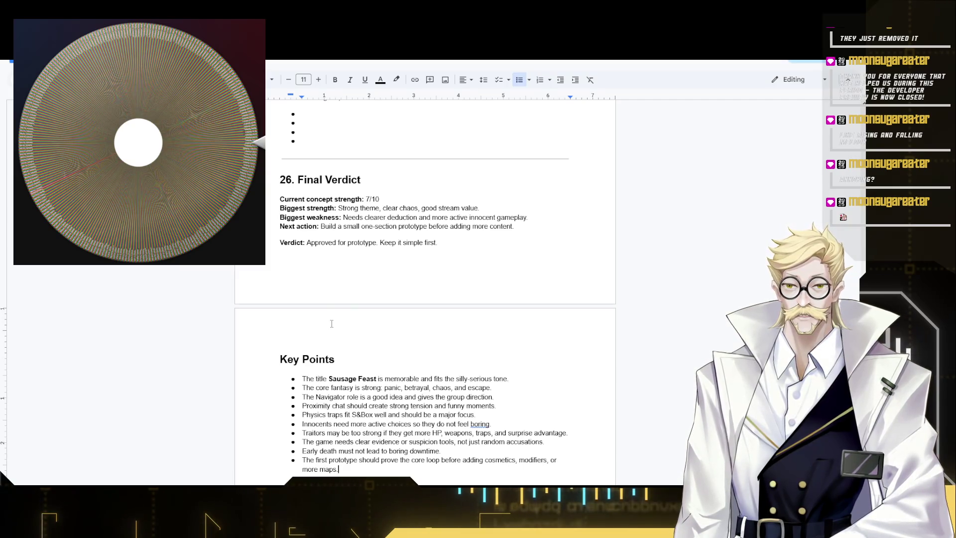
{"action": "scroll", "coordinate": [329, 162], "scroll_direction": "down", "scroll_amount": 5}
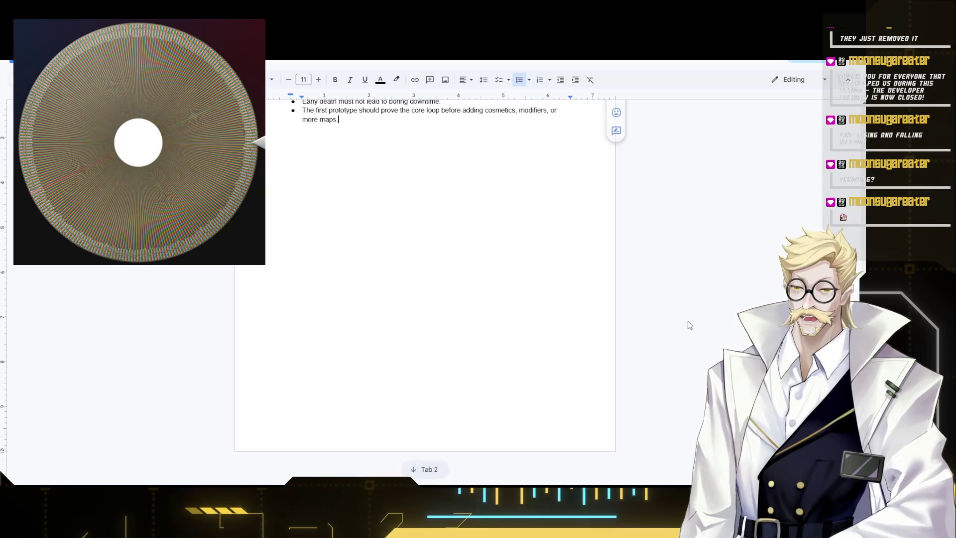
{"action": "scroll", "coordinate": [725, 139], "scroll_direction": "up", "scroll_amount": 15}
{"action": "scroll", "coordinate": [726, 138], "scroll_direction": "up", "scroll_amount": 15}
{"action": "scroll", "coordinate": [714, 136], "scroll_direction": "up", "scroll_amount": 10}
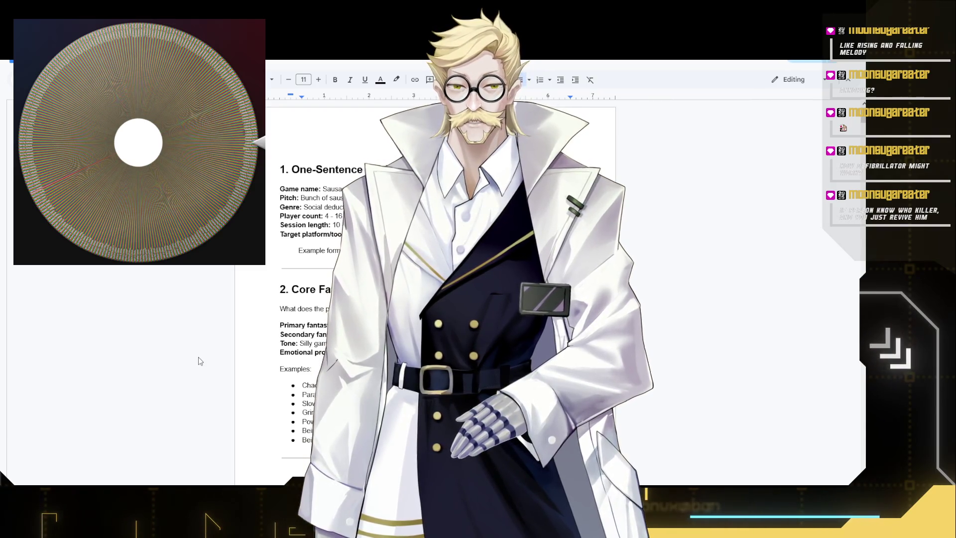
{"action": "scroll", "coordinate": [152, 353], "scroll_direction": "down", "scroll_amount": 2}
{"action": "scroll", "coordinate": [152, 353], "scroll_direction": "down", "scroll_amount": 1}
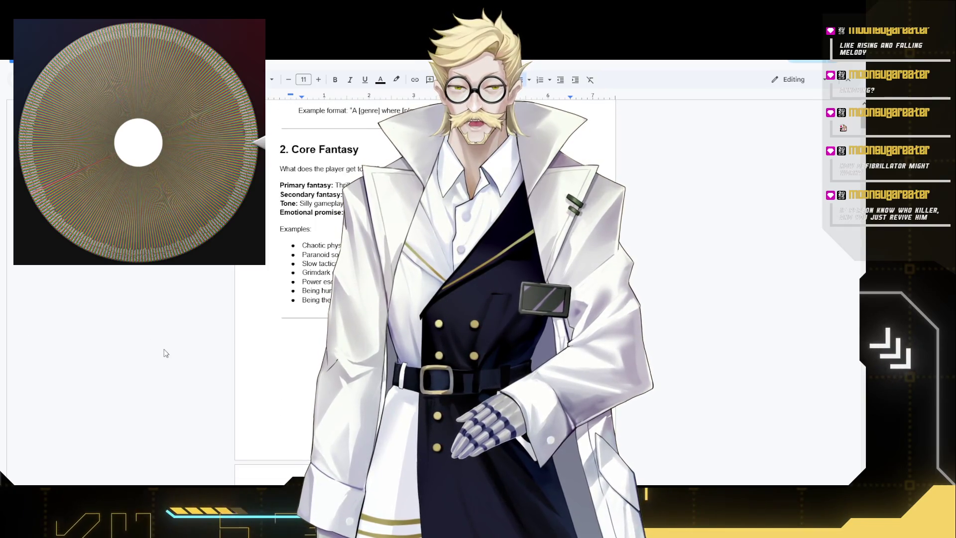
{"action": "scroll", "coordinate": [214, 351], "scroll_direction": "down", "scroll_amount": 2}
{"action": "scroll", "coordinate": [217, 353], "scroll_direction": "down", "scroll_amount": 3}
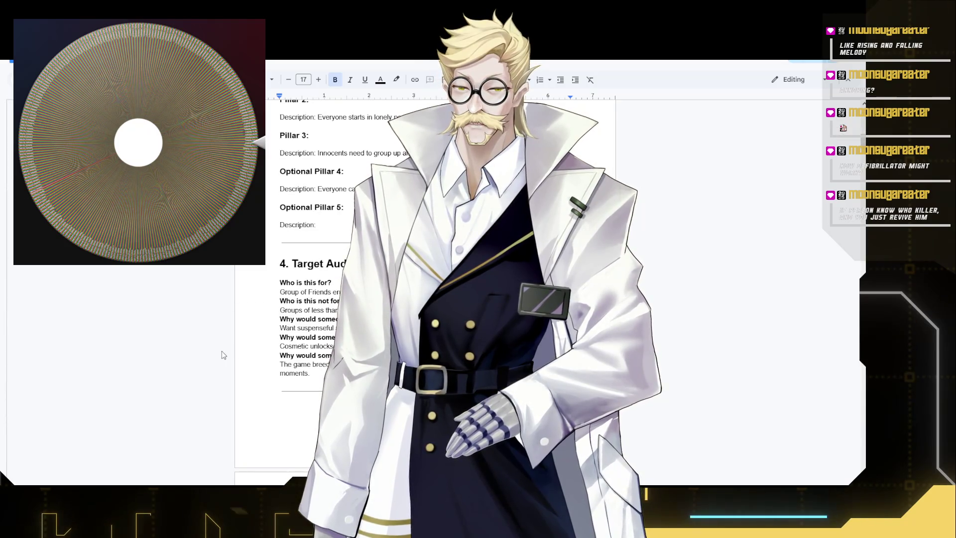
{"action": "scroll", "coordinate": [167, 363], "scroll_direction": "down", "scroll_amount": 3}
{"action": "scroll", "coordinate": [158, 359], "scroll_direction": "down", "scroll_amount": 3}
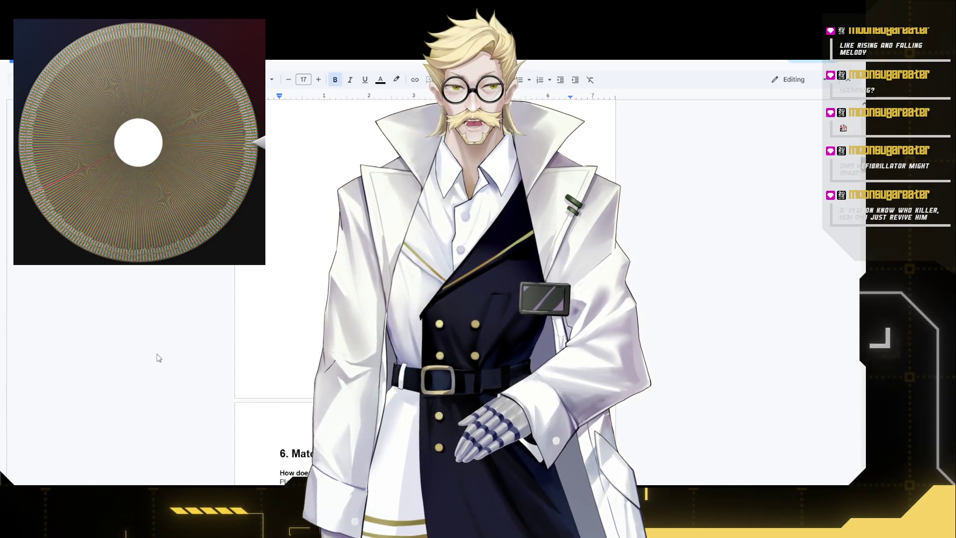
{"action": "scroll", "coordinate": [154, 356], "scroll_direction": "down", "scroll_amount": 3}
{"action": "scroll", "coordinate": [142, 364], "scroll_direction": "down", "scroll_amount": 3}
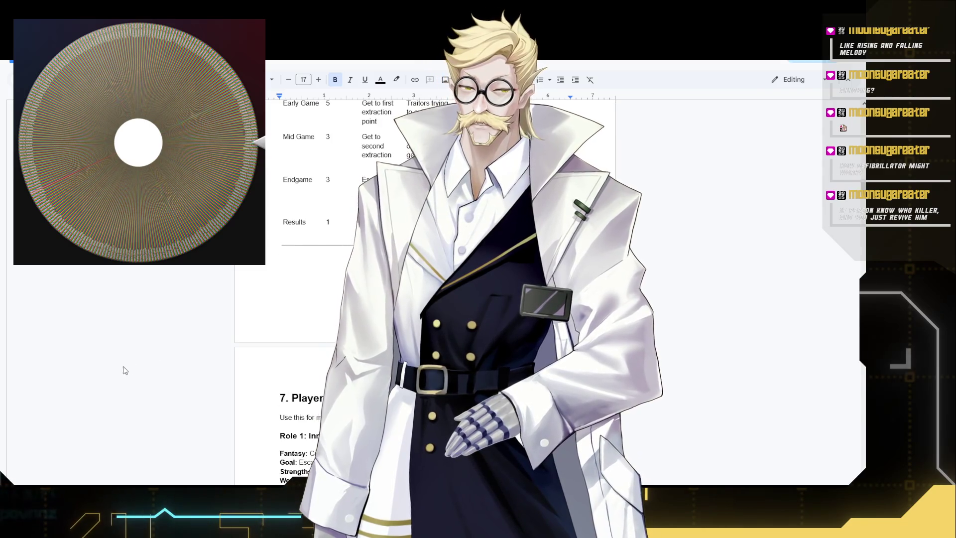
{"action": "scroll", "coordinate": [124, 370], "scroll_direction": "down", "scroll_amount": 3}
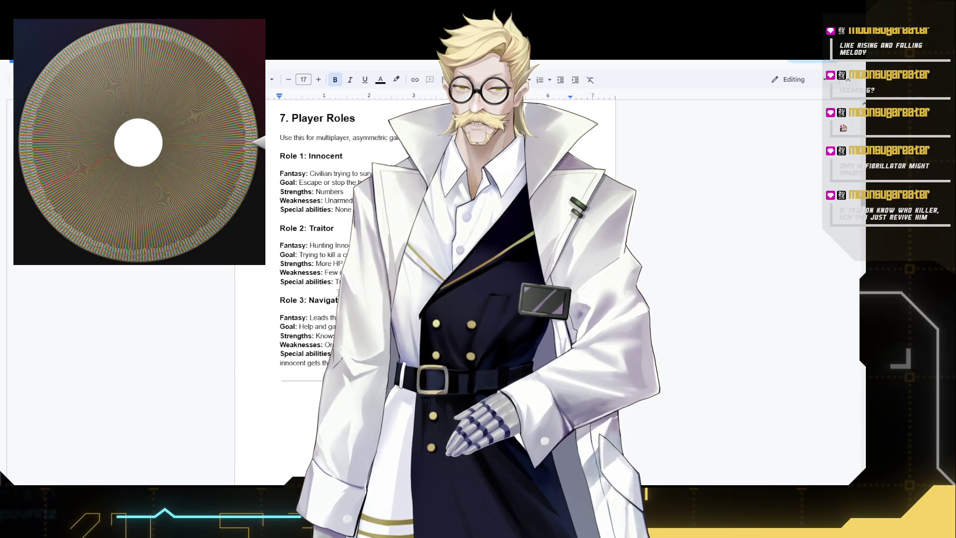
{"action": "scroll", "coordinate": [246, 225], "scroll_direction": "down", "scroll_amount": 5}
{"action": "scroll", "coordinate": [247, 224], "scroll_direction": "down", "scroll_amount": 5}
{"action": "scroll", "coordinate": [247, 224], "scroll_direction": "down", "scroll_amount": 5}
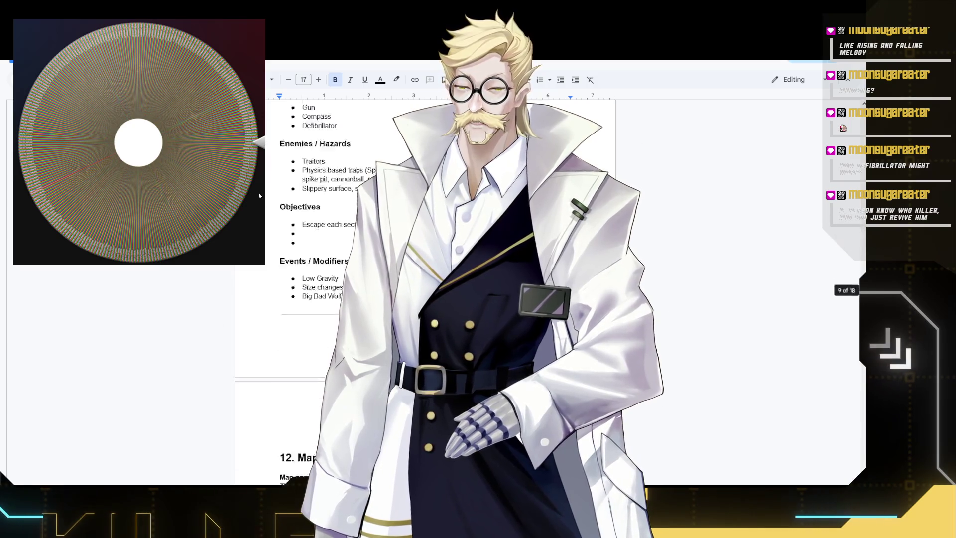
{"action": "scroll", "coordinate": [246, 224], "scroll_direction": "down", "scroll_amount": 5}
{"action": "scroll", "coordinate": [247, 225], "scroll_direction": "down", "scroll_amount": 10}
{"action": "scroll", "coordinate": [246, 224], "scroll_direction": "down", "scroll_amount": 10}
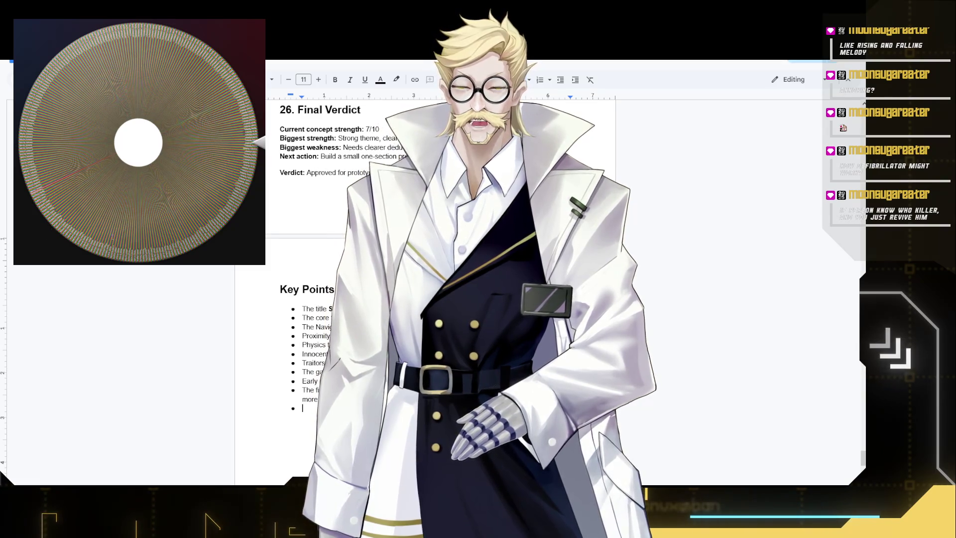
{"action": "type", "text": "Can th"}
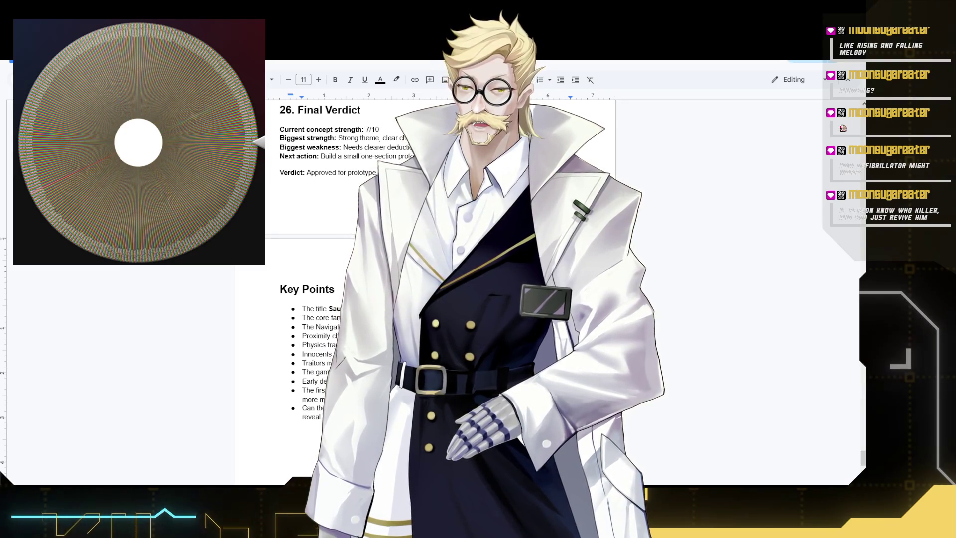
Write the two-line question about reviving in the last Key Points bullet, checking the context menu.
{"action": "right_click", "coordinate": [478, 285]}
{"action": "key", "text": "Escape"}
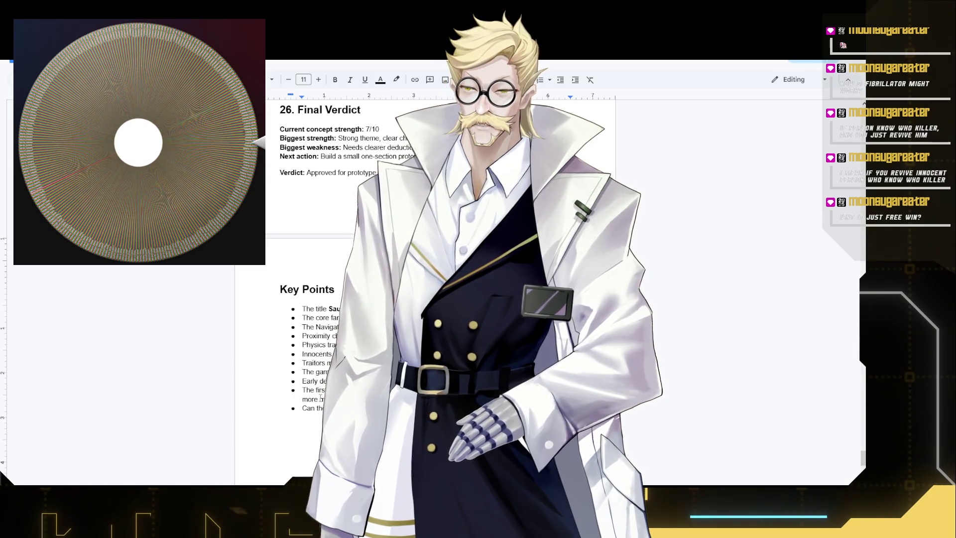
{"action": "type", "text": "revive"}
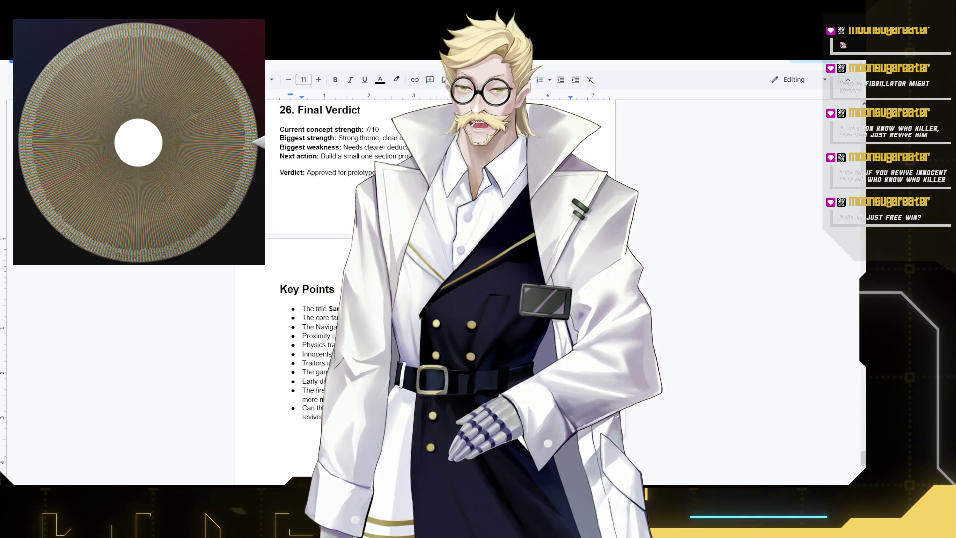
{"action": "right_click", "coordinate": [467, 326]}
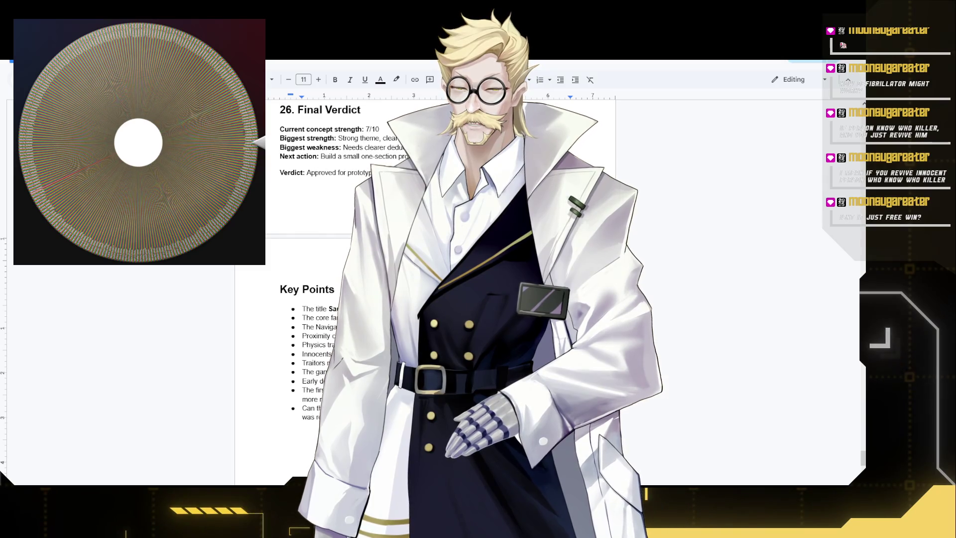